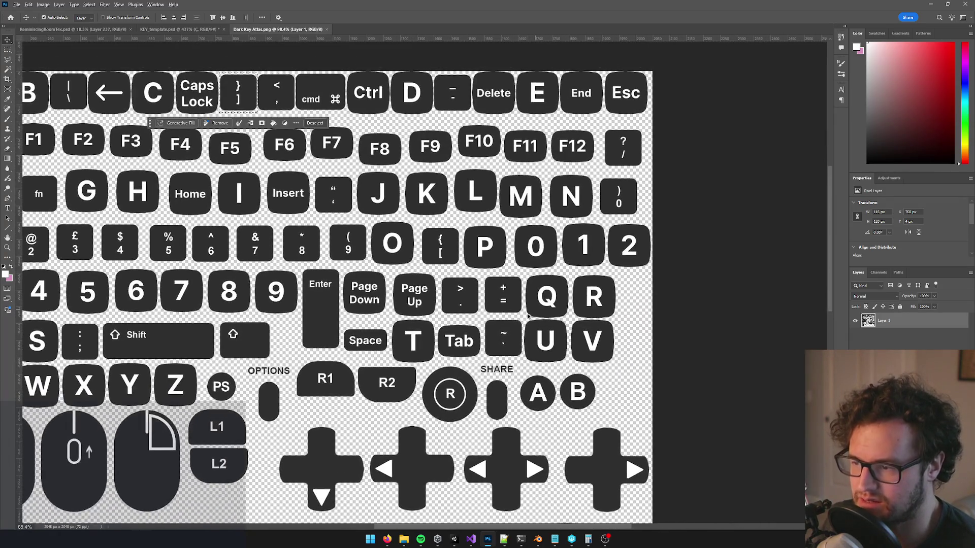
# Step: Marquee-select the +/= key in the Dark Key Atlas and copy it
pyautogui.scroll(5, 492, 299)
pyautogui.press('m')
pyautogui.moveTo(412, 184)
pyautogui.mouseDown()
pyautogui.moveTo(520, 288)
pyautogui.moveTo(560, 298)
pyautogui.moveTo(555, 317)
pyautogui.mouseUp()
pyautogui.click(553, 308)
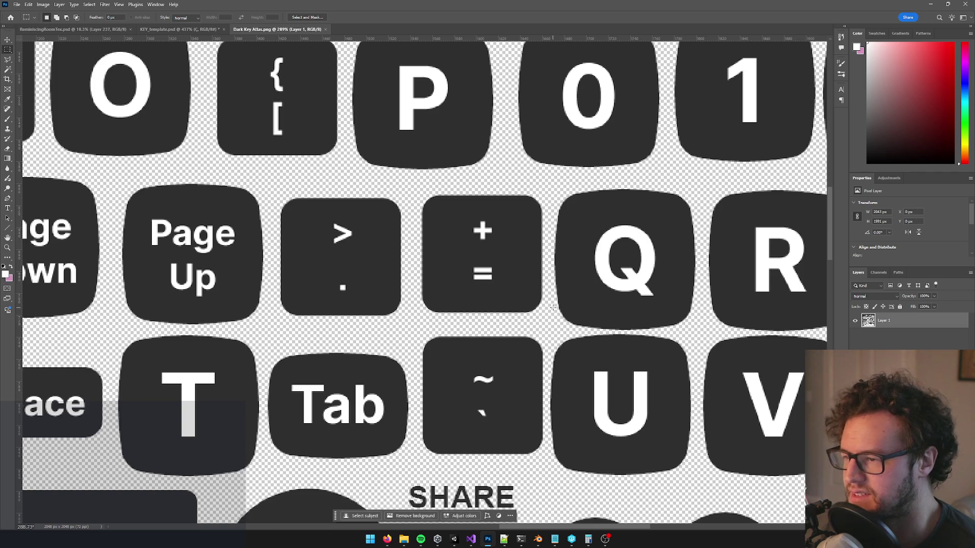
pyautogui.moveTo(416, 187)
pyautogui.mouseDown()
pyautogui.moveTo(562, 305)
pyautogui.moveTo(547, 321)
pyautogui.mouseUp()
pyautogui.hotkey('ctrl', 'c')
# Step: Paste the +/= key into KEY_template.psd and scale it up to fill the canvas
pyautogui.click(144, 29)
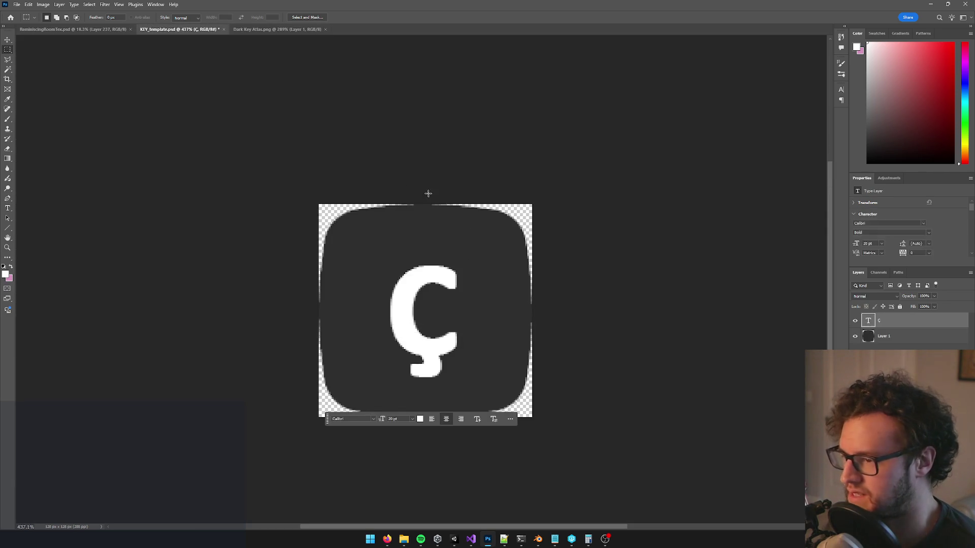
pyautogui.hotkey('ctrl', 'v')
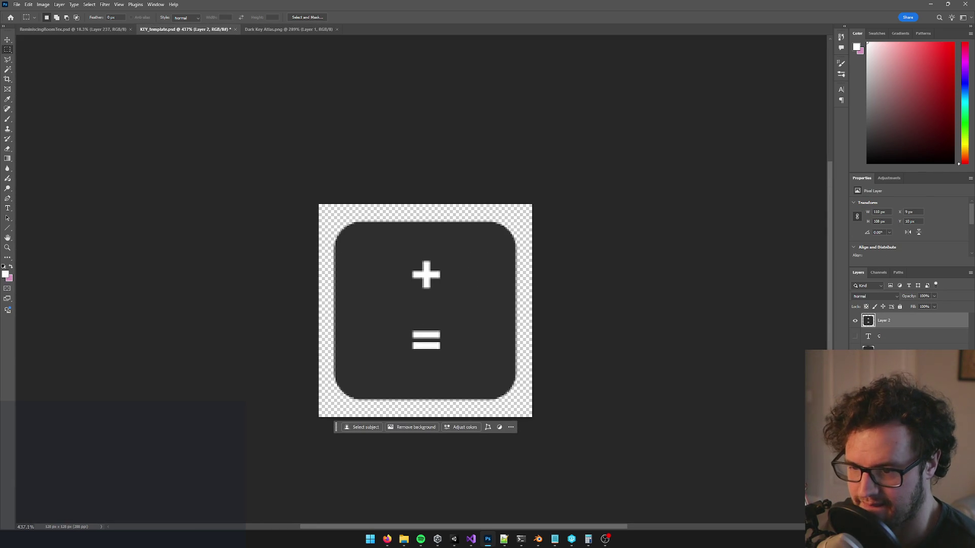
pyautogui.hotkey('ctrl', 't')
pyautogui.moveTo(516, 218)
pyautogui.mouseDown()
pyautogui.moveTo(544, 196)
pyautogui.moveTo(528, 209)
pyautogui.mouseUp()
pyautogui.press('Return')
pyautogui.click(16, 4)
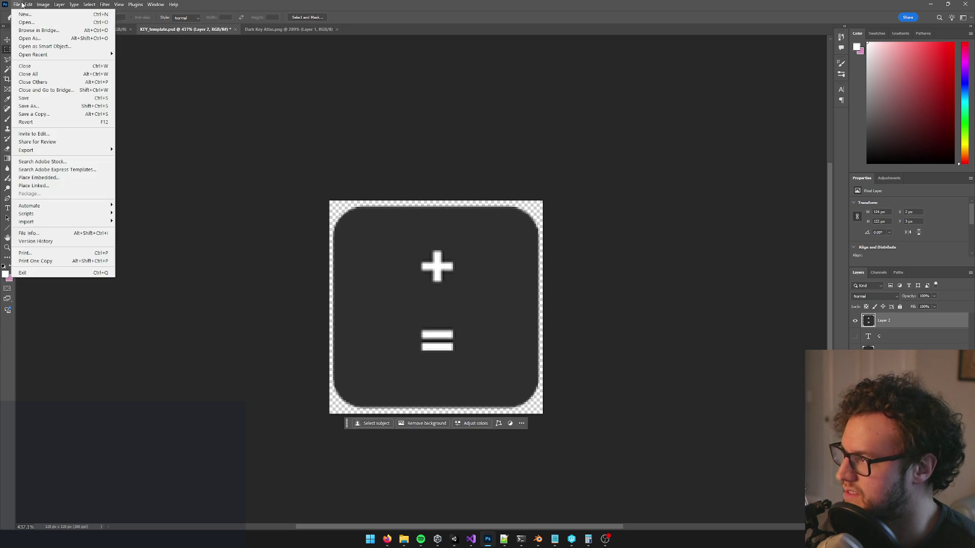
# Step: Start saving the template under a new name, checking Unity for the key's naming
pyautogui.moveTo(76, 150)
pyautogui.click(148, 150)
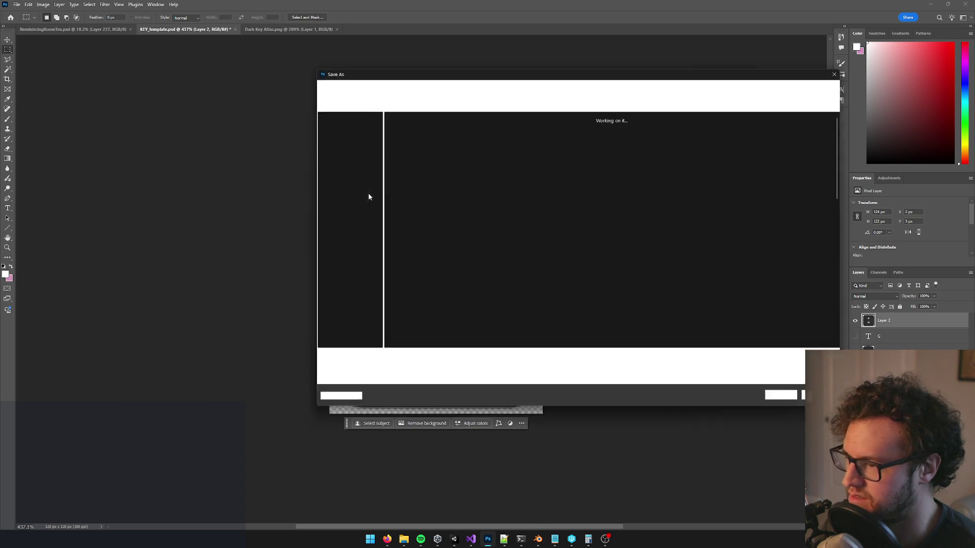
pyautogui.click(367, 361)
pyautogui.moveTo(365, 361); pyautogui.dragTo(376, 361)
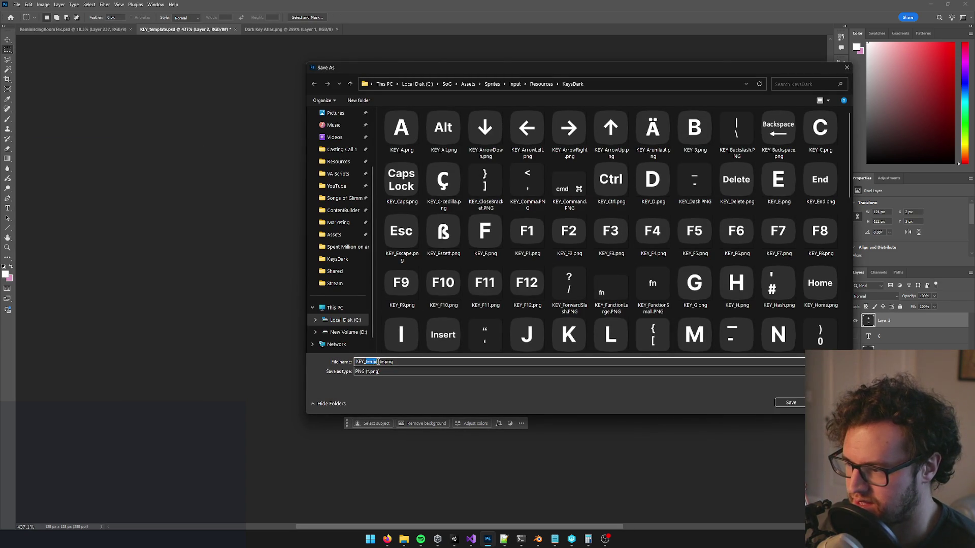
pyautogui.click(387, 539)
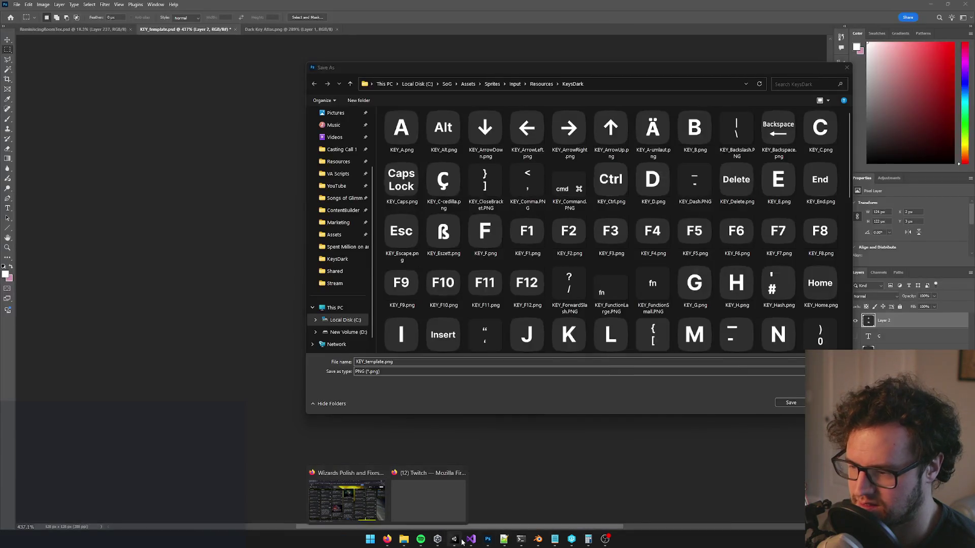
pyautogui.click(455, 540)
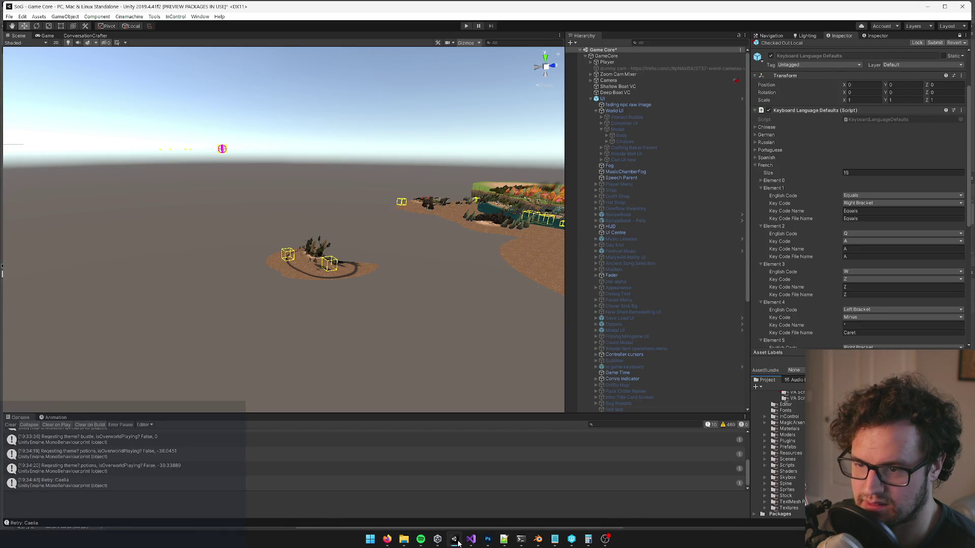
pyautogui.click(455, 540)
# Step: Rename the file from KEY_template to KEY_Equals and save it as a PNG
pyautogui.click(368, 362)
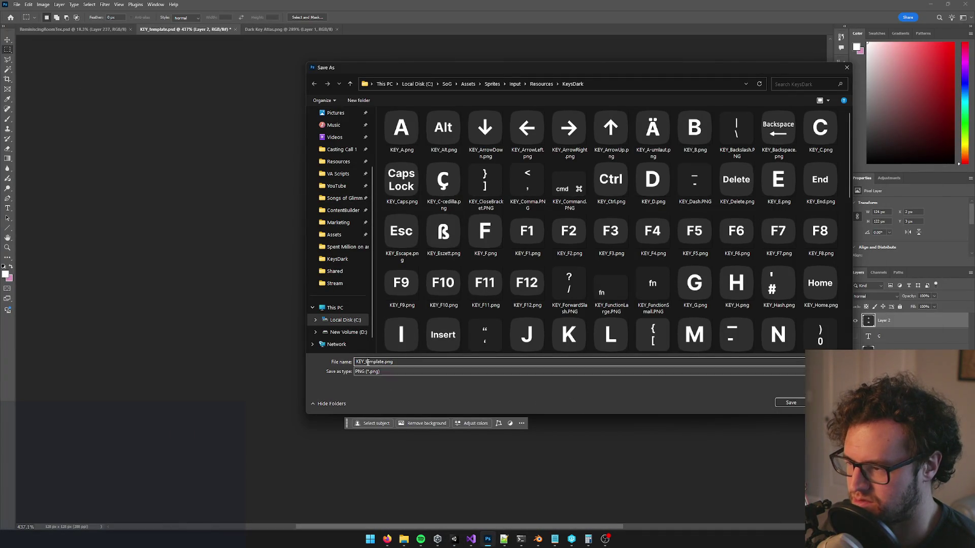
pyautogui.moveTo(365, 362); pyautogui.dragTo(385, 362)
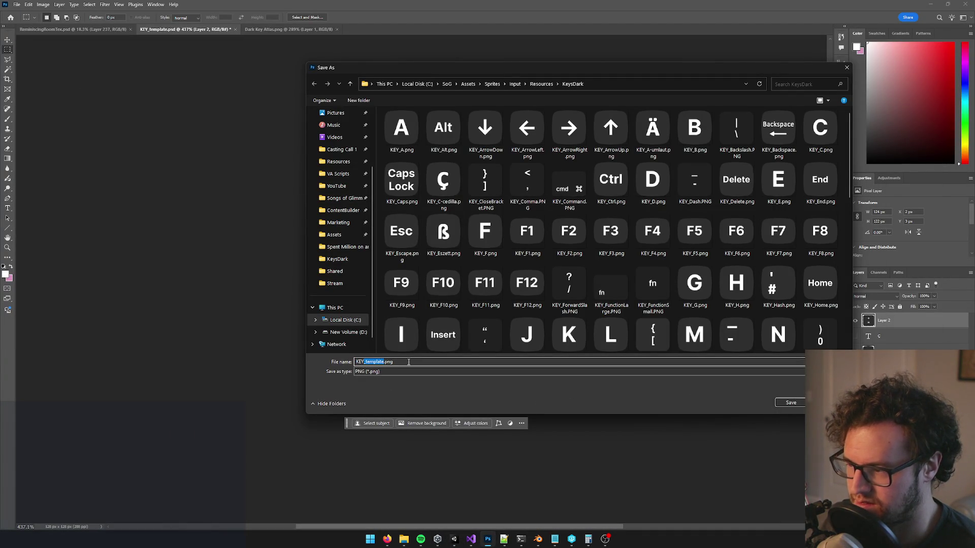
pyautogui.press('Left')
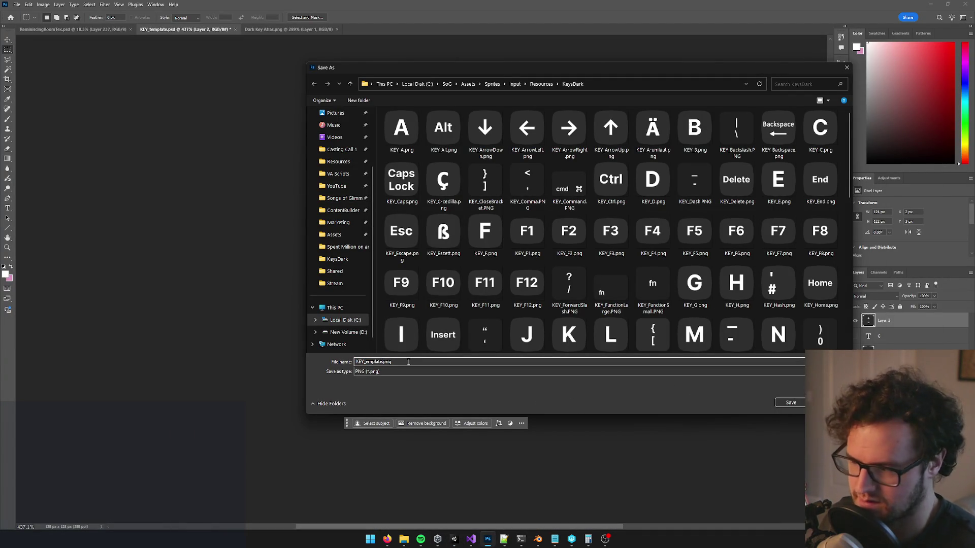
pyautogui.press('Delete')
pyautogui.press('Delete')
pyautogui.press('Delete')
pyautogui.press('Delete')
pyautogui.press('Delete')
pyautogui.write('Equals')
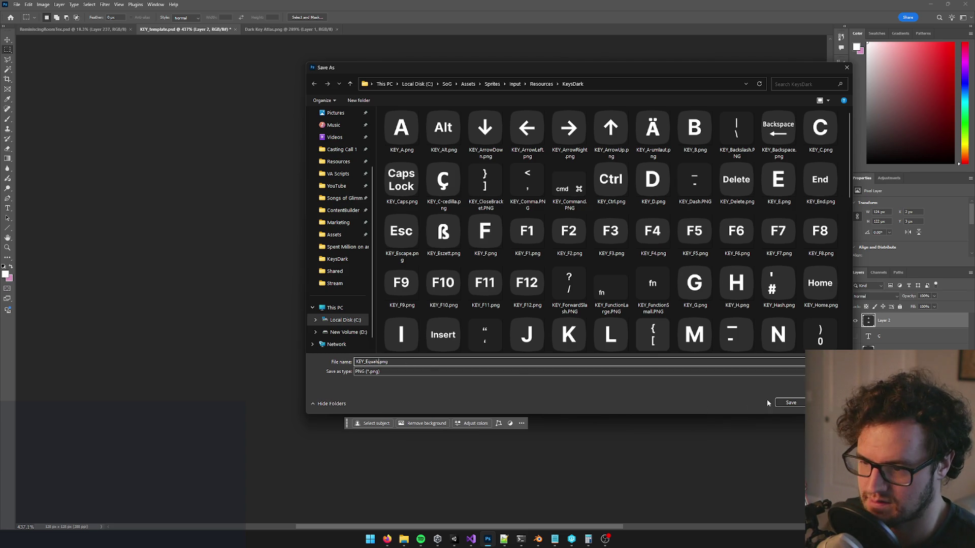
pyautogui.click(783, 401)
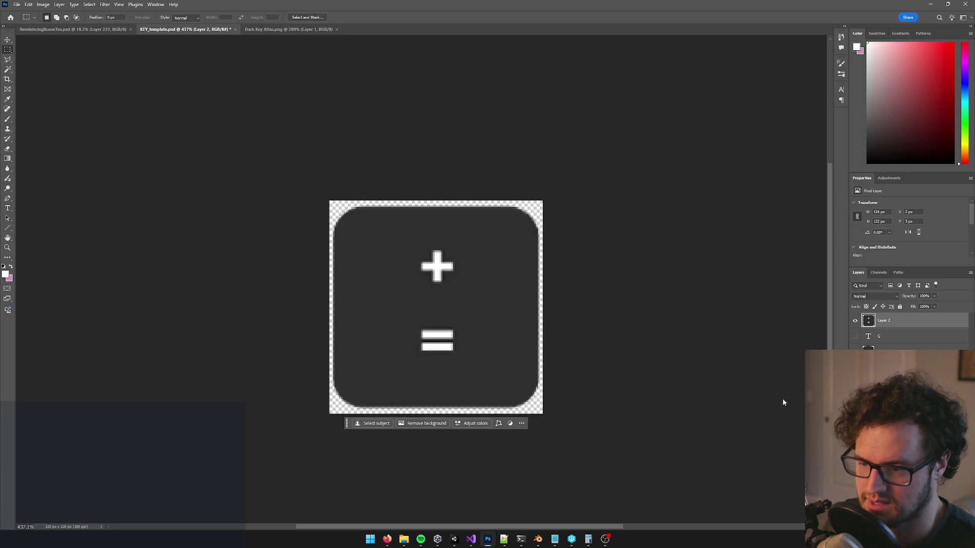
# Step: Undo the template back to the ç key, deselect in the Dark Key Atlas, and bring up Unity
pyautogui.hotkey('ctrl', 'z')
pyautogui.hotkey('ctrl', 'z')
pyautogui.hotkey('ctrl', 'z')
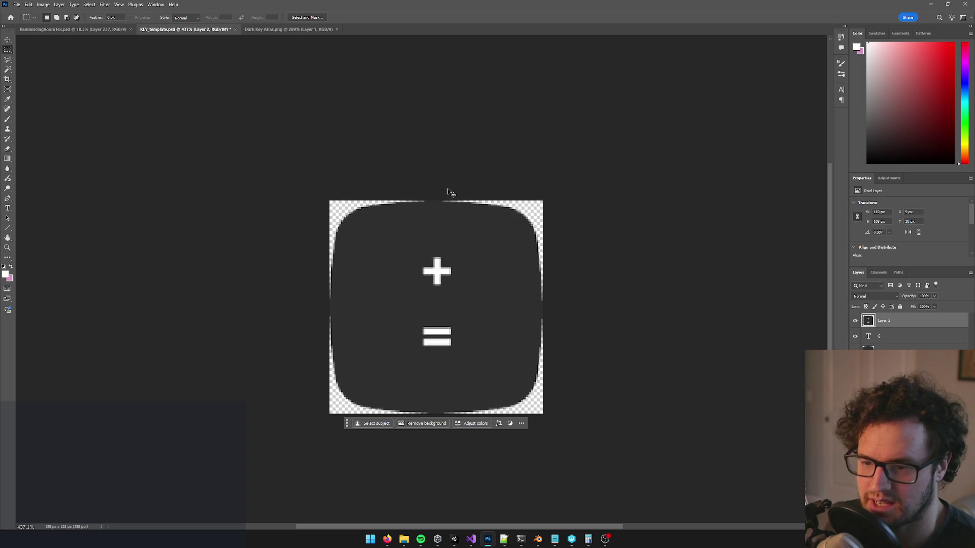
pyautogui.hotkey('ctrl', 'z')
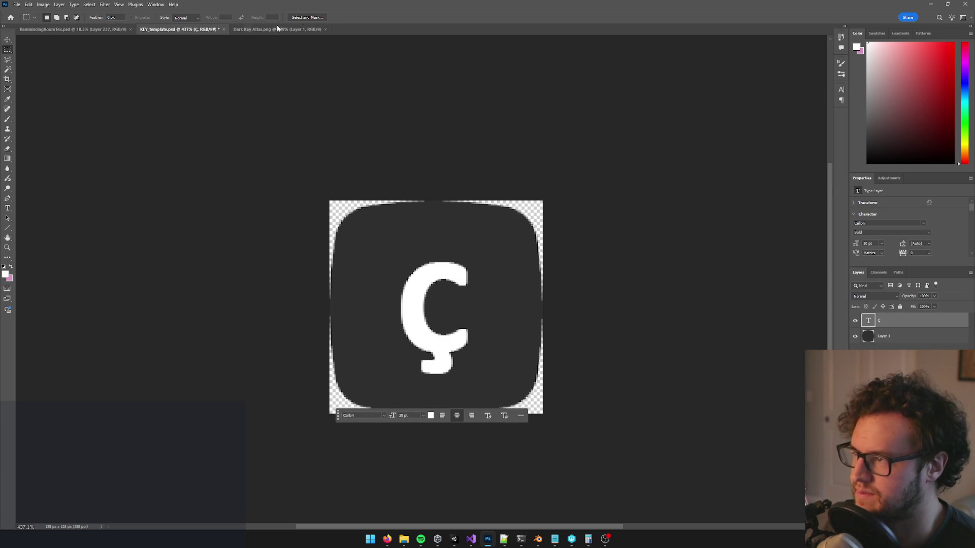
pyautogui.click(278, 29)
pyautogui.hotkey('ctrl', 'd')
pyautogui.scroll(-3, 533, 339)
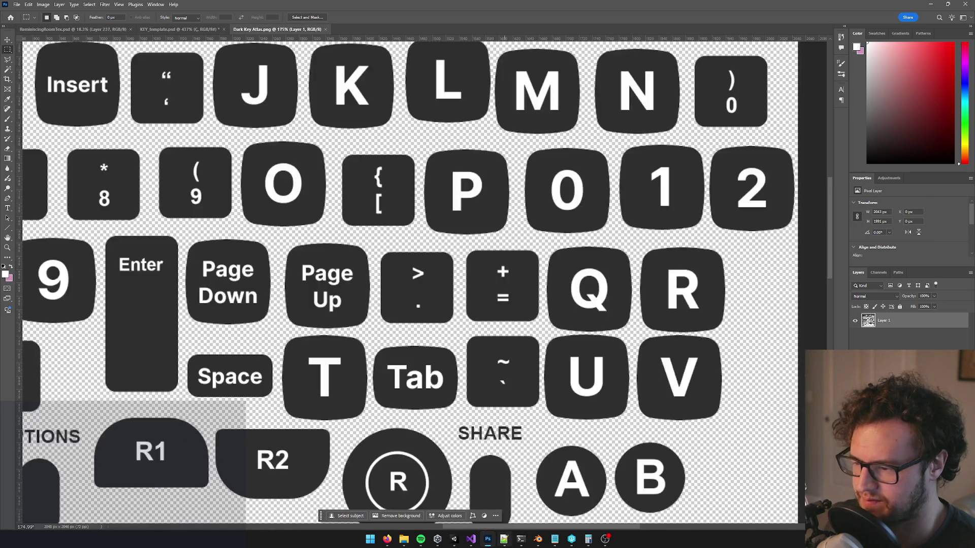
pyautogui.moveTo(455, 542)
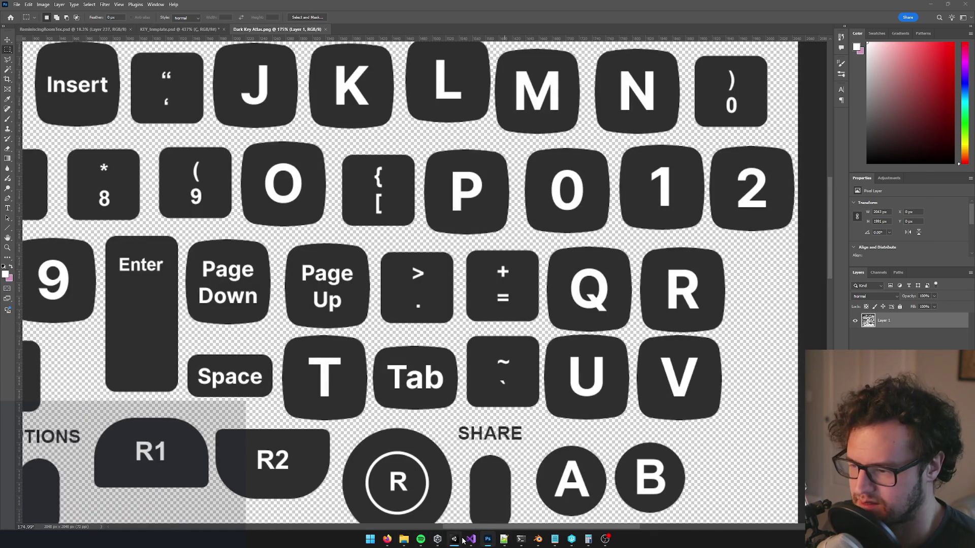
pyautogui.click(457, 541)
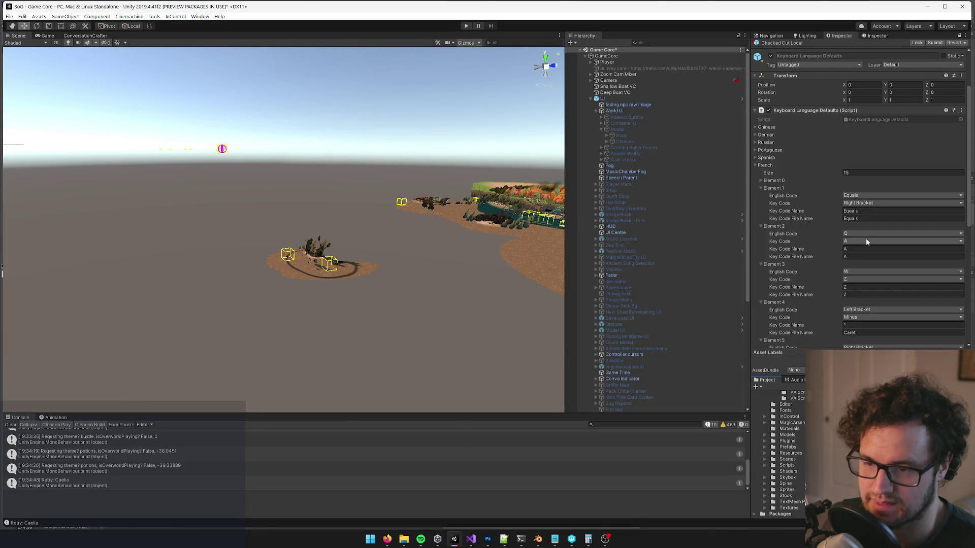
# Step: Scroll through the French mappings in Keyboard Language Defaults, then switch to Firefox
pyautogui.scroll(-5, 890, 206)
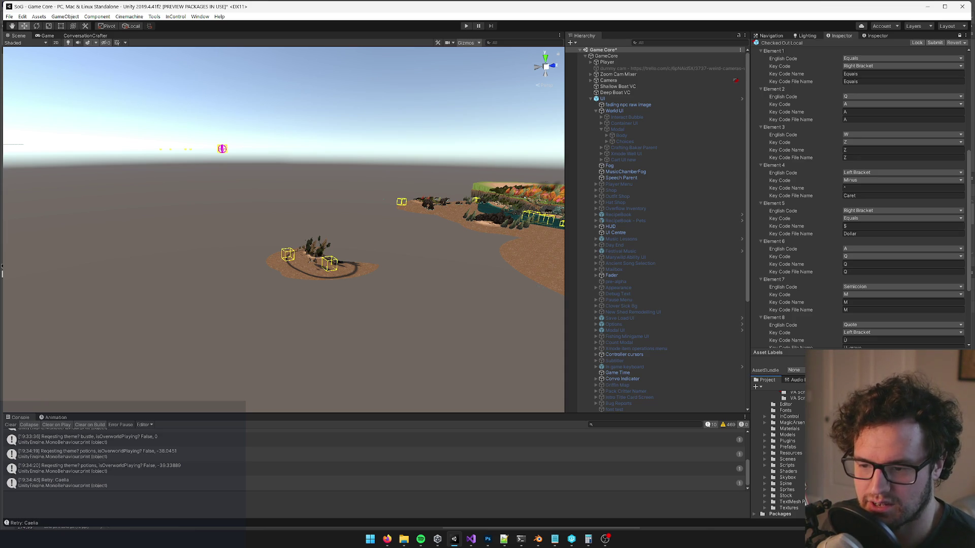
pyautogui.moveTo(387, 540)
pyautogui.click(366, 501)
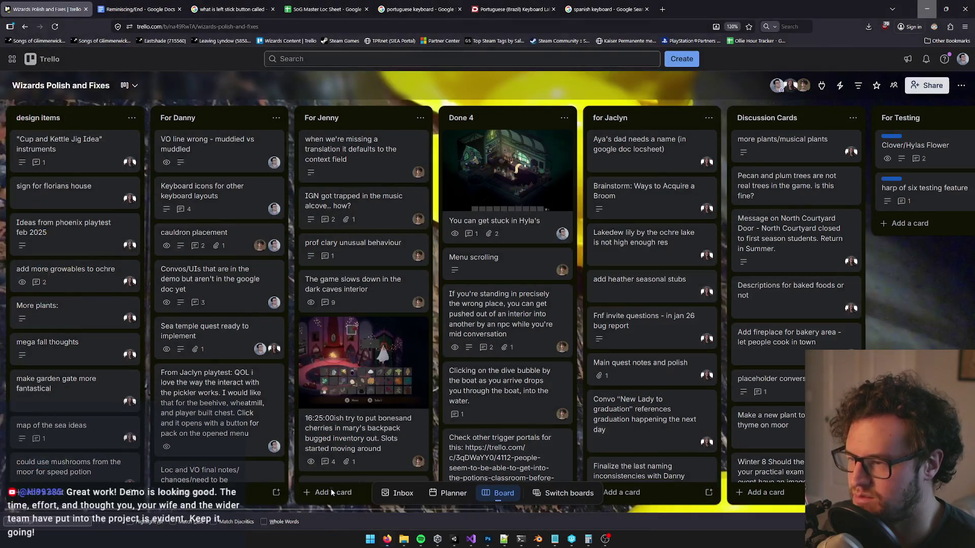
# Step: Search Google for 'french keyboard' in a new tab and show the image results
pyautogui.click(660, 10)
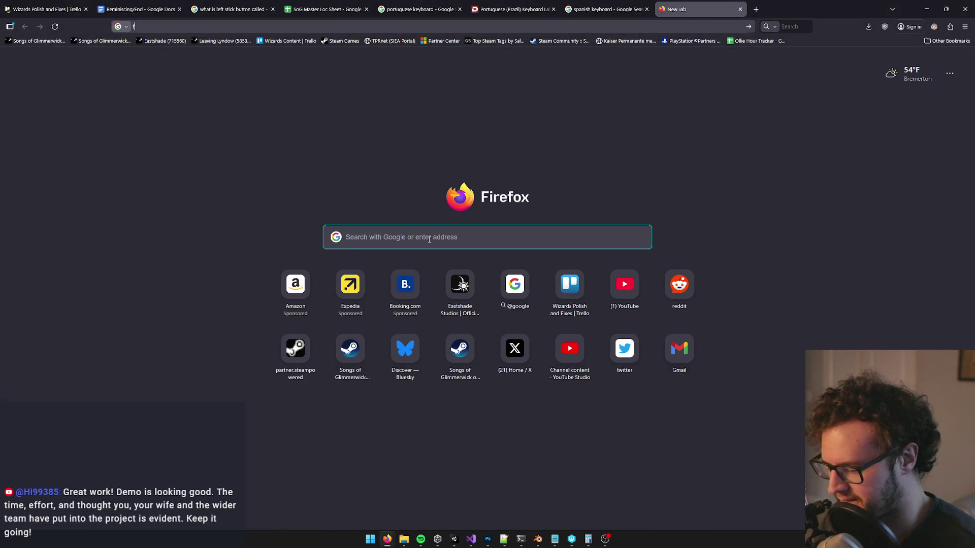
pyautogui.write('french keyboard')
pyautogui.press('Return')
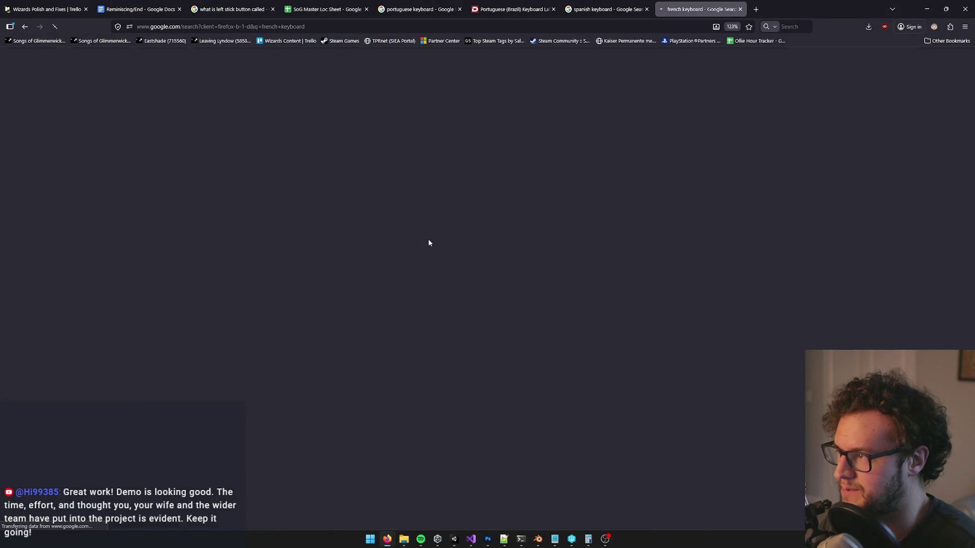
pyautogui.click(195, 108)
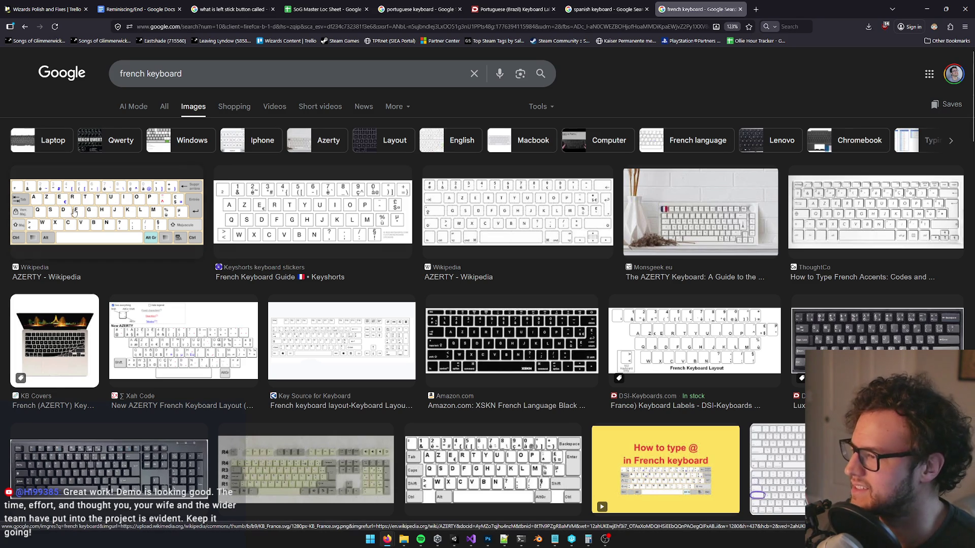
# Step: Preview the Wikipedia AZERTY layout image and briefly open its article
pyautogui.click(156, 216)
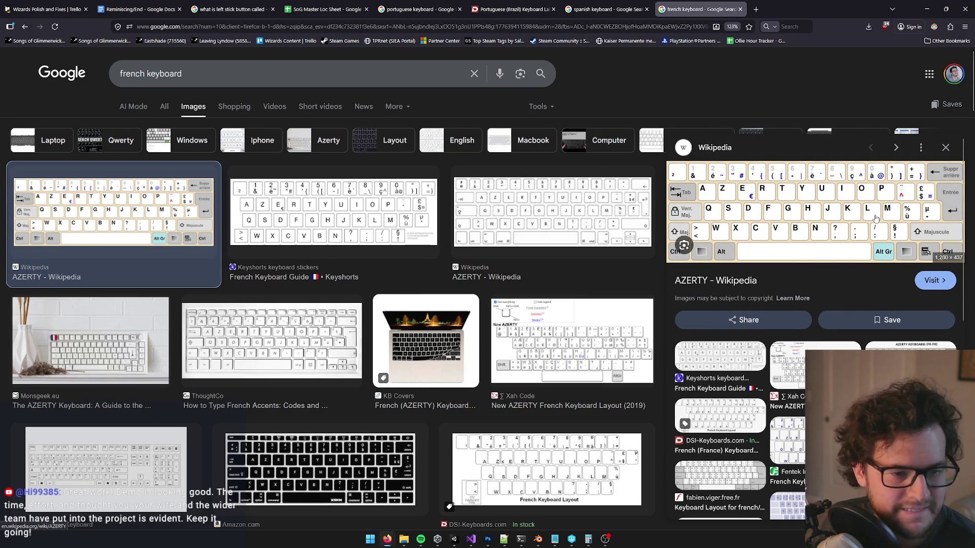
pyautogui.click(891, 201)
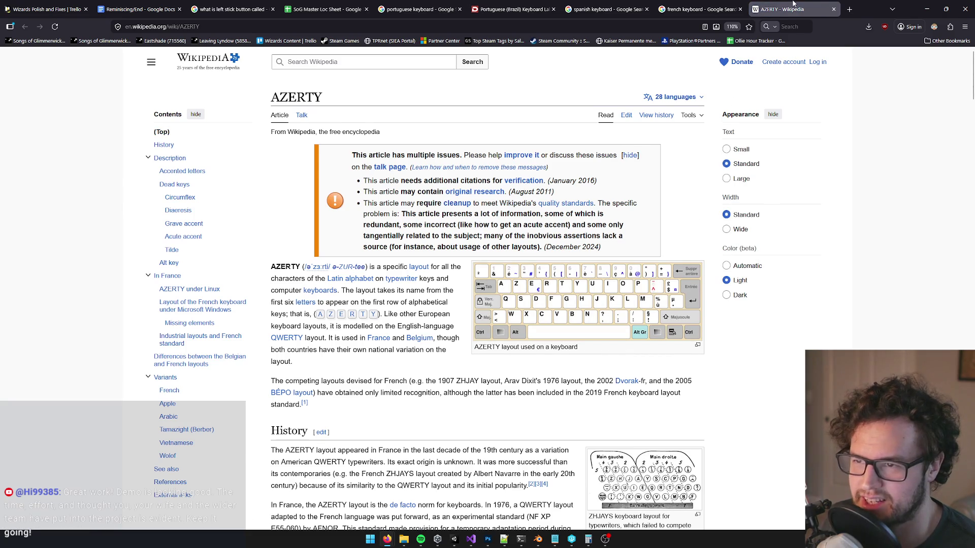
pyautogui.click(834, 9)
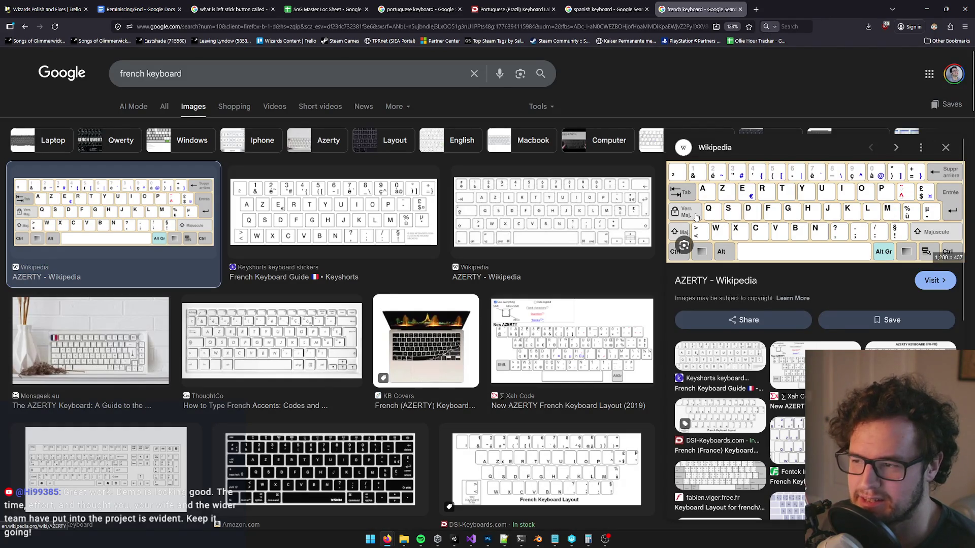
# Step: Preview the Keyshorts French keyboard image, then enter 'french two dots character' in a new tab
pyautogui.click(403, 213)
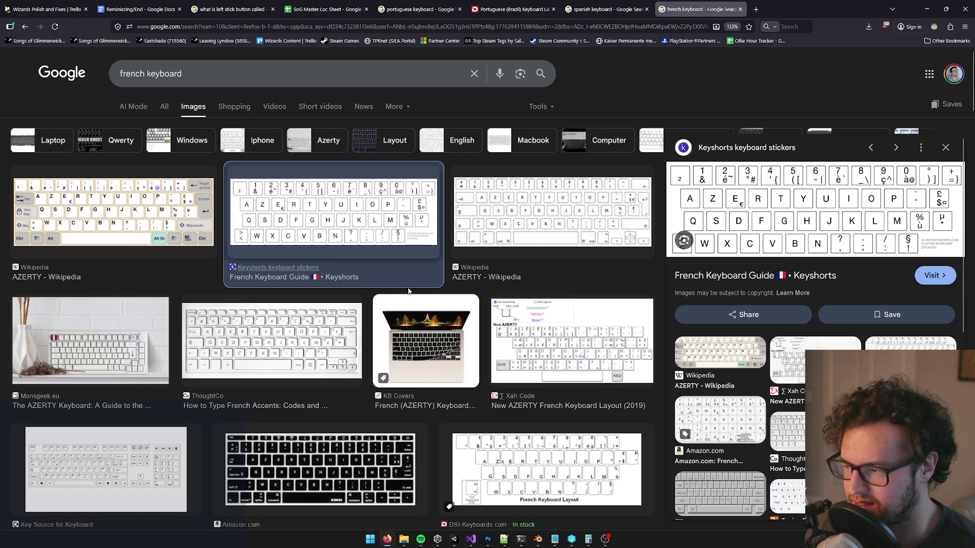
pyautogui.click(756, 9)
pyautogui.write('french two dots charact')
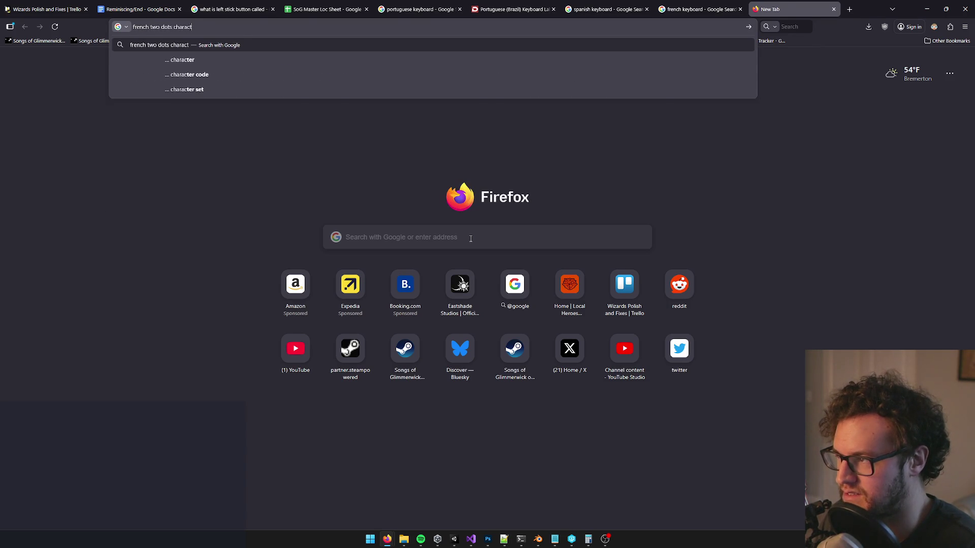
pyautogui.write('er')
# Step: Run the 'french two dots character' search and compare it with the French keyboard images
pyautogui.press('Return')
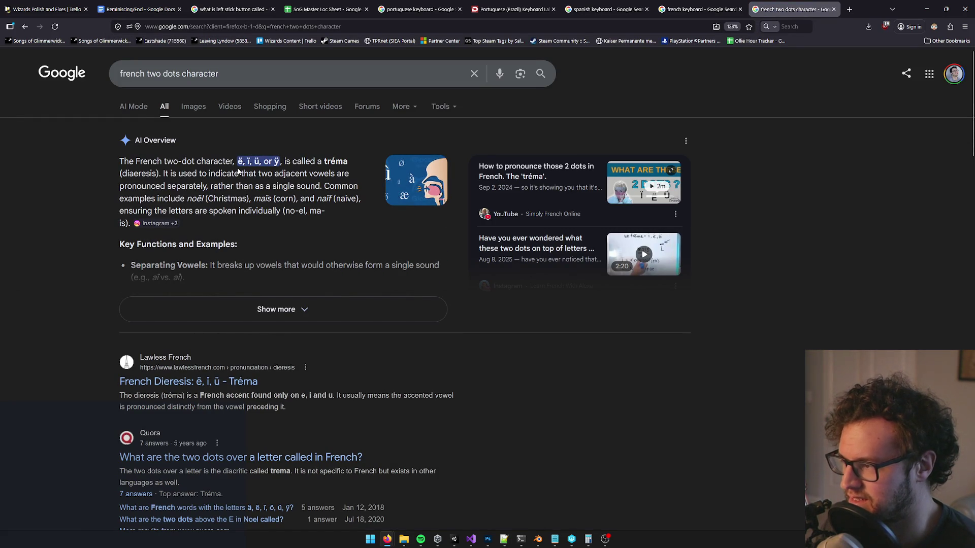
pyautogui.hotkey('ctrl', 'shift', 'Tab')
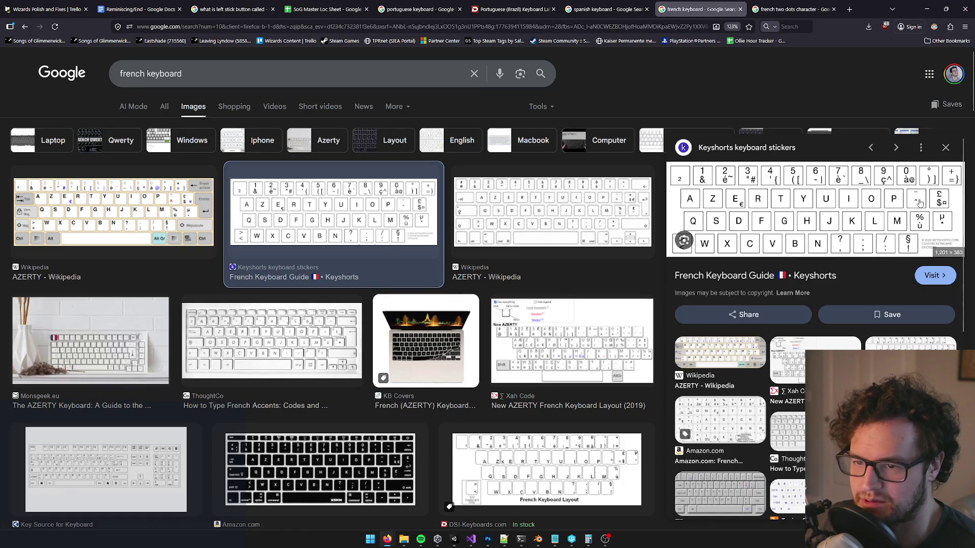
pyautogui.hotkey('ctrl', 'Tab')
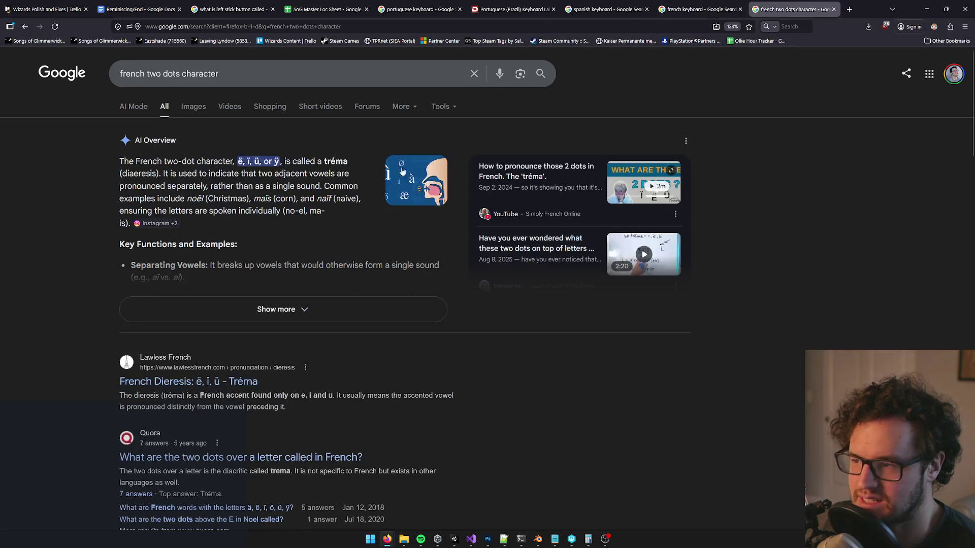
pyautogui.hotkey('ctrl', 'shift', 'Tab')
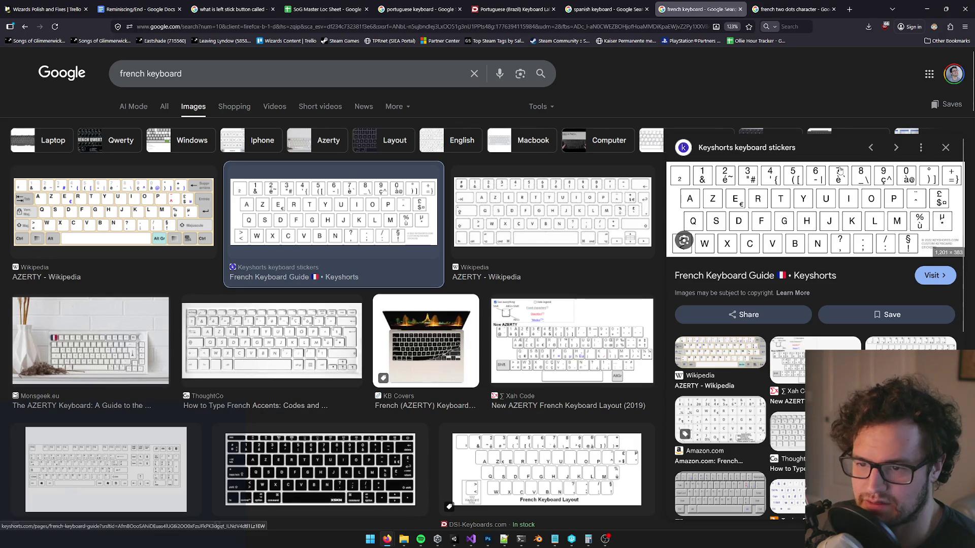
# Step: Hide Firefox and bring up KEY_template.psd with the ç key in Photoshop
pyautogui.click(925, 6)
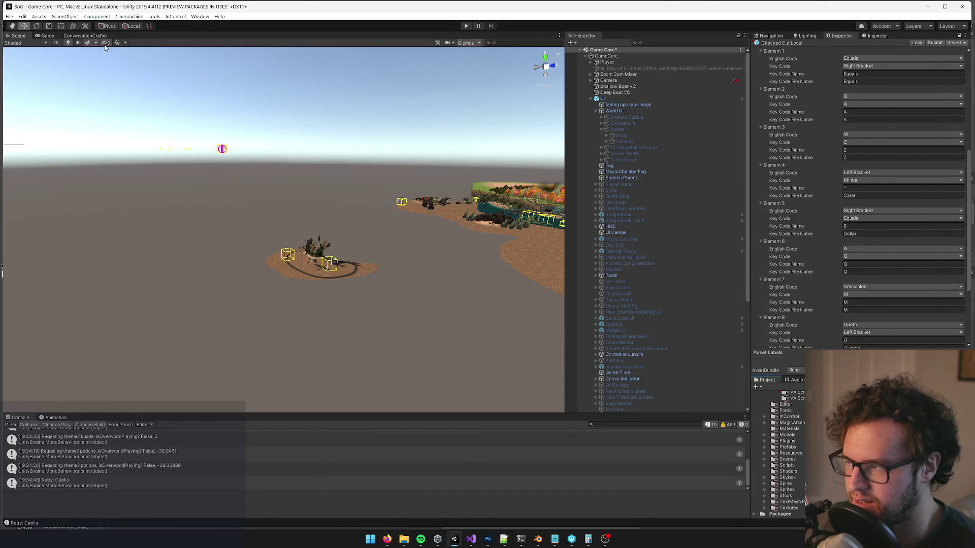
pyautogui.click(48, 36)
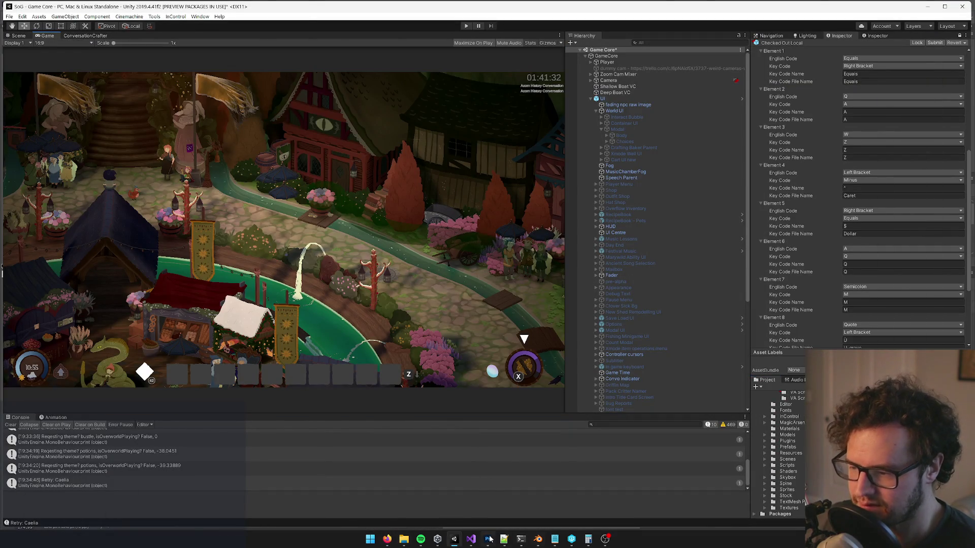
pyautogui.click(488, 539)
pyautogui.click(183, 29)
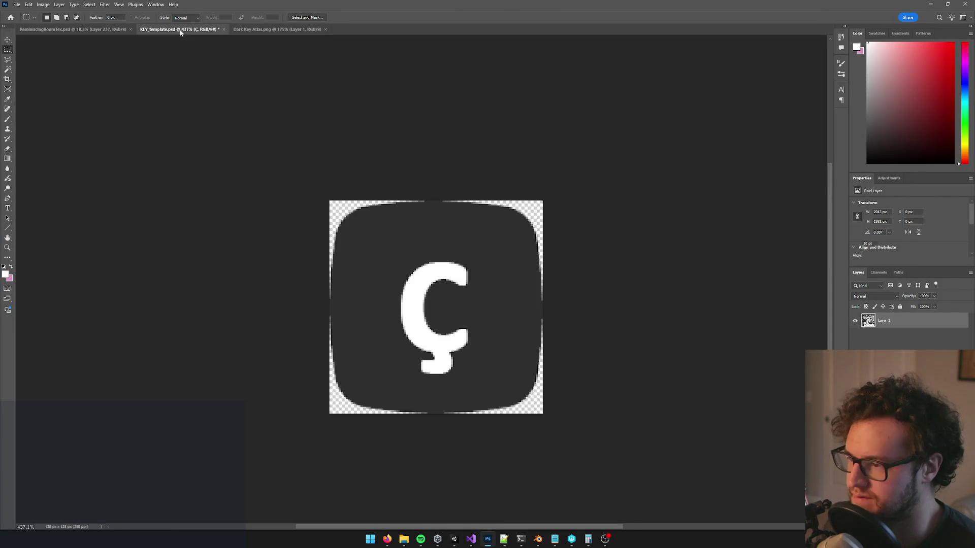
# Step: Replace the Ç glyph with ^ and shift it lower on the key
pyautogui.press('t')
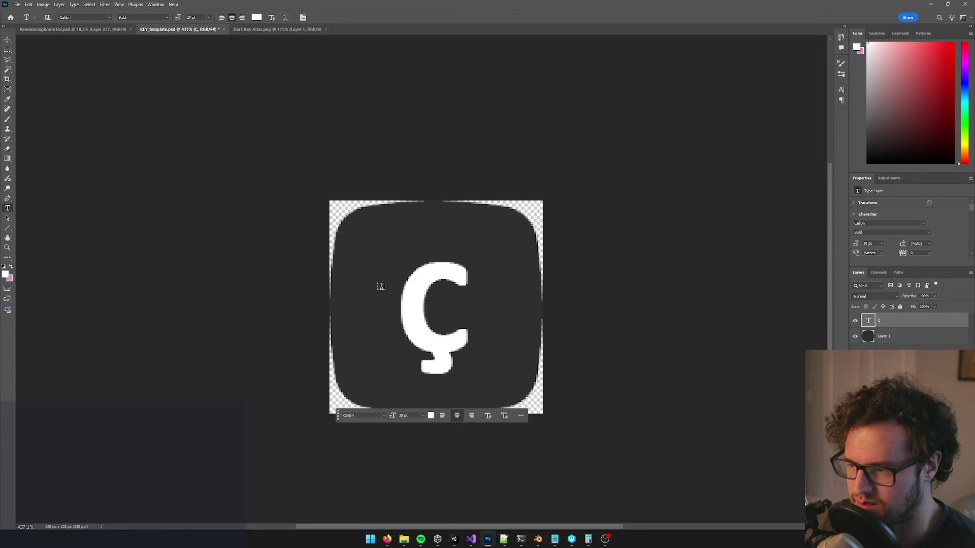
pyautogui.click(395, 305)
pyautogui.moveTo(395, 304); pyautogui.dragTo(468, 298)
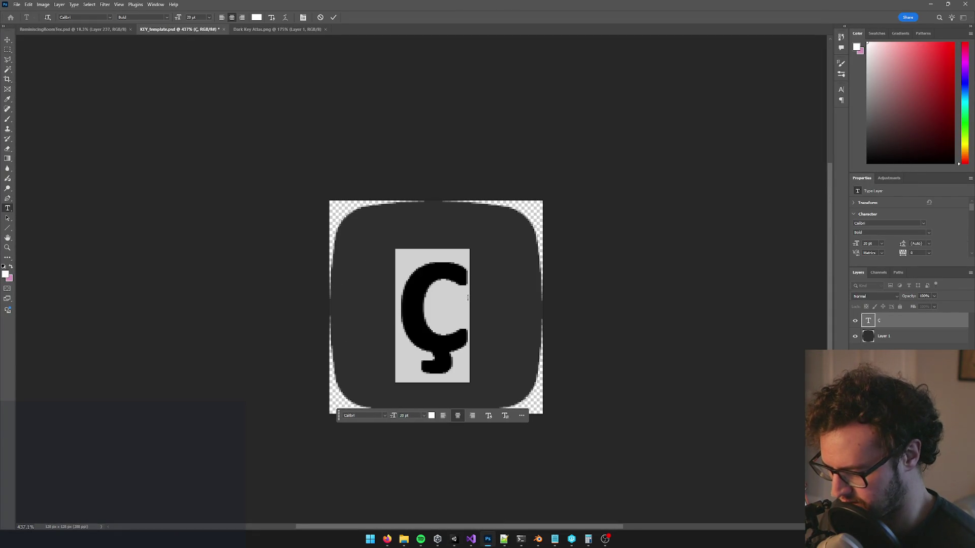
pyautogui.write('^')
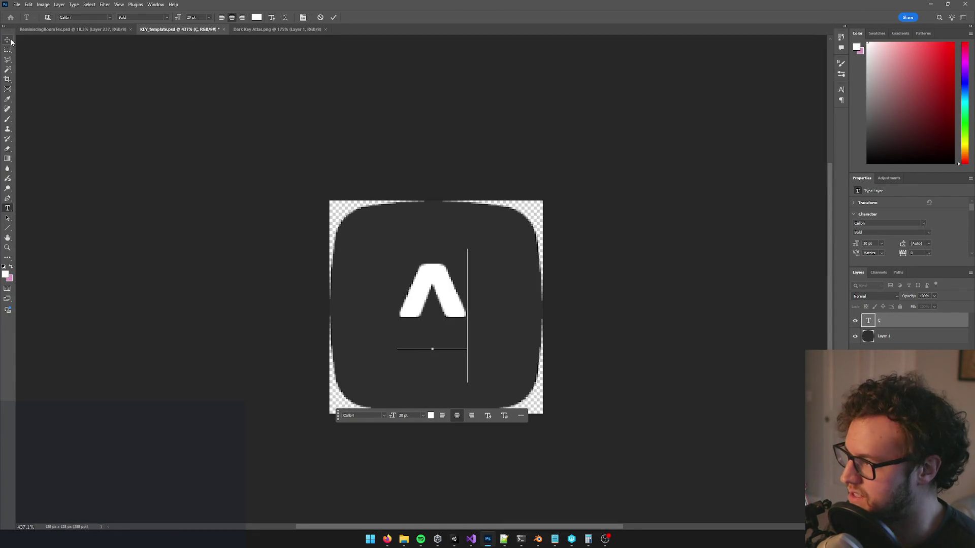
pyautogui.click(7, 40)
pyautogui.moveTo(436, 286); pyautogui.dragTo(441, 318)
# Step: Try painting white dots above the ^ with a small brush, then discard them
pyautogui.press('b')
pyautogui.press('[')
pyautogui.press('[')
pyautogui.press('[')
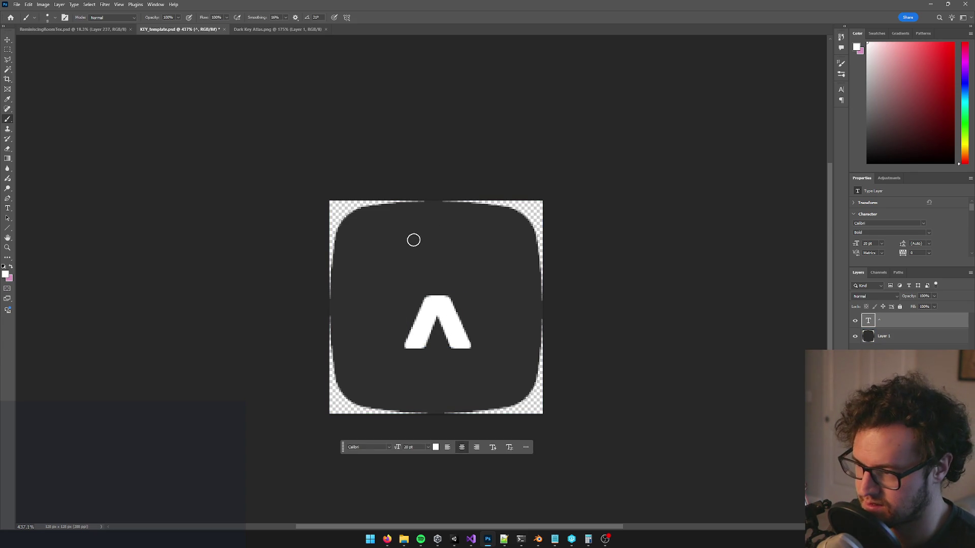
pyautogui.hotkey('ctrl', 'shift', 'alt', 'n')
pyautogui.click(417, 239)
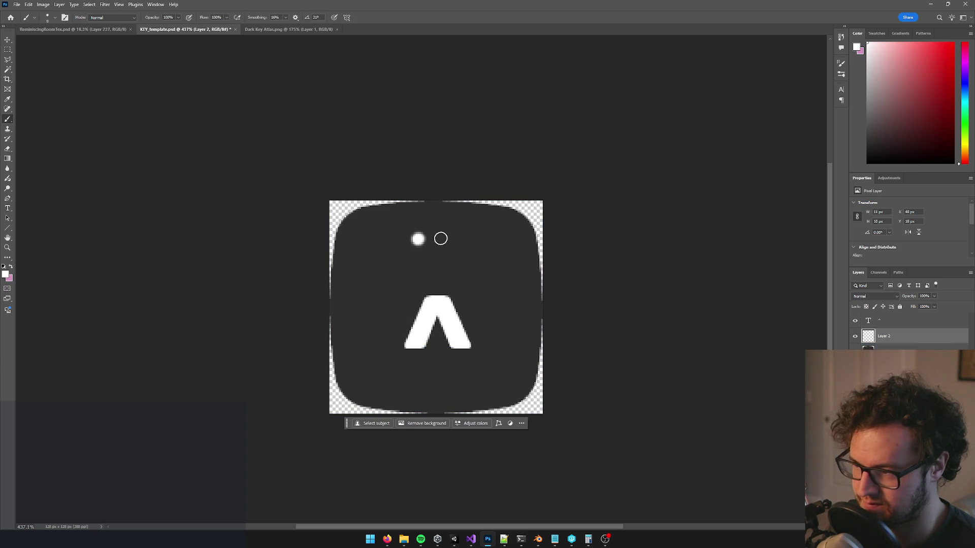
pyautogui.press('Delete')
pyautogui.click(55, 18)
pyautogui.hotkey('ctrl', 'shift', 'alt', 'n')
pyautogui.click(422, 237)
pyautogui.click(441, 236)
pyautogui.hotkey('ctrl', 'z')
pyautogui.press('Delete')
# Step: Fill a small square selection with white on a new layer above the ^
pyautogui.press('m')
pyautogui.moveTo(413, 224); pyautogui.dragTo(419, 235)
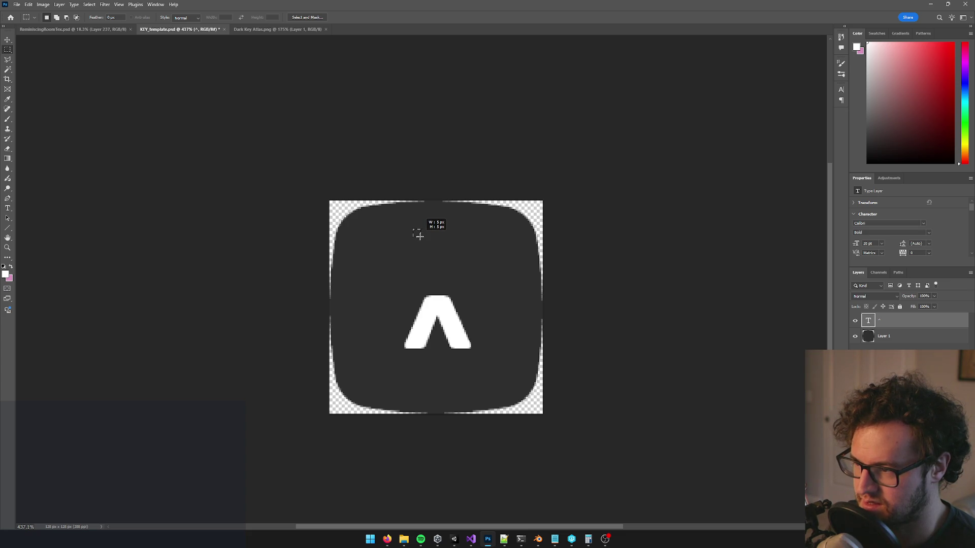
pyautogui.moveTo(419, 236); pyautogui.dragTo(419, 236)
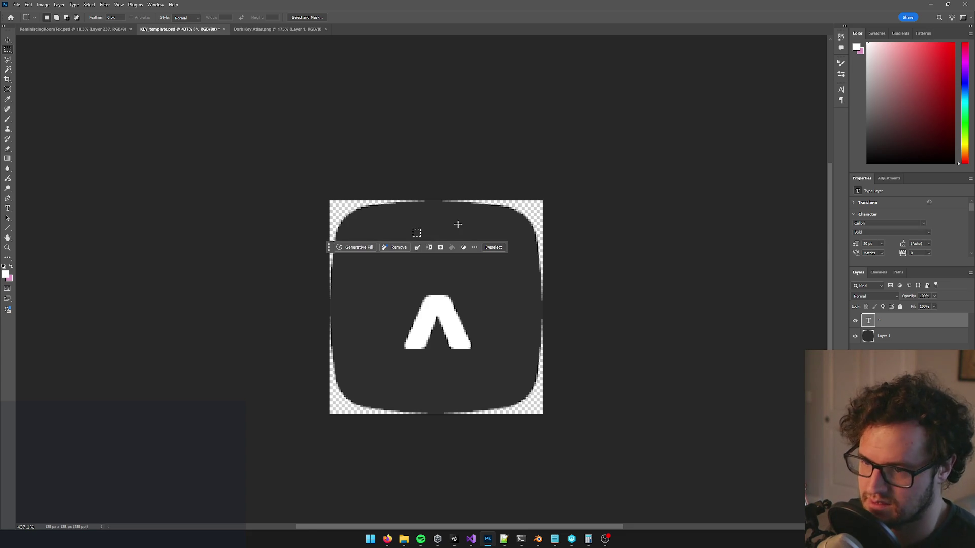
pyautogui.scroll(3, 461, 228)
pyautogui.hotkey('ctrl', 'shift', 'alt', 'n')
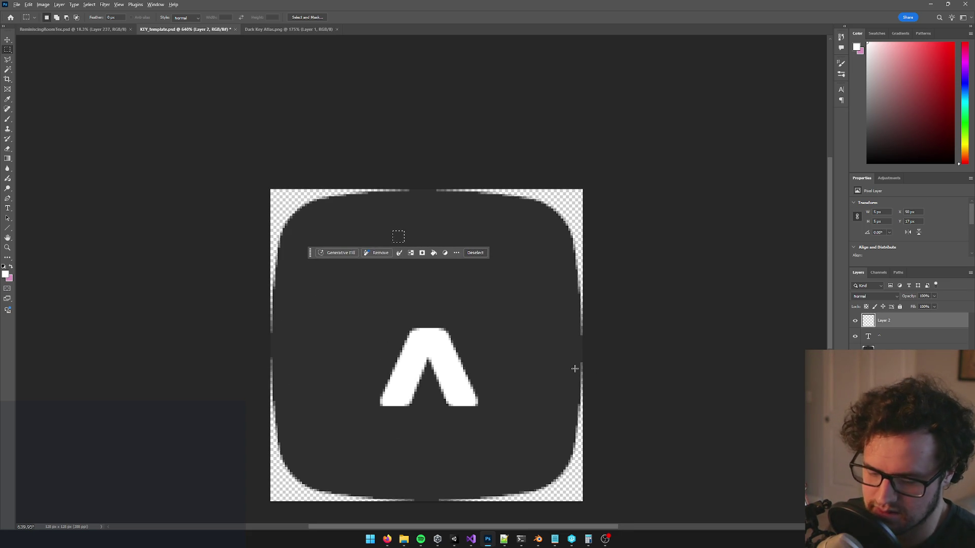
pyautogui.hotkey('alt', 'BackSpace')
pyautogui.hotkey('ctrl', 'd')
# Step: Duplicate the white square, move the copy right, and nudge both dots into place
pyautogui.hotkey('ctrl', 'j')
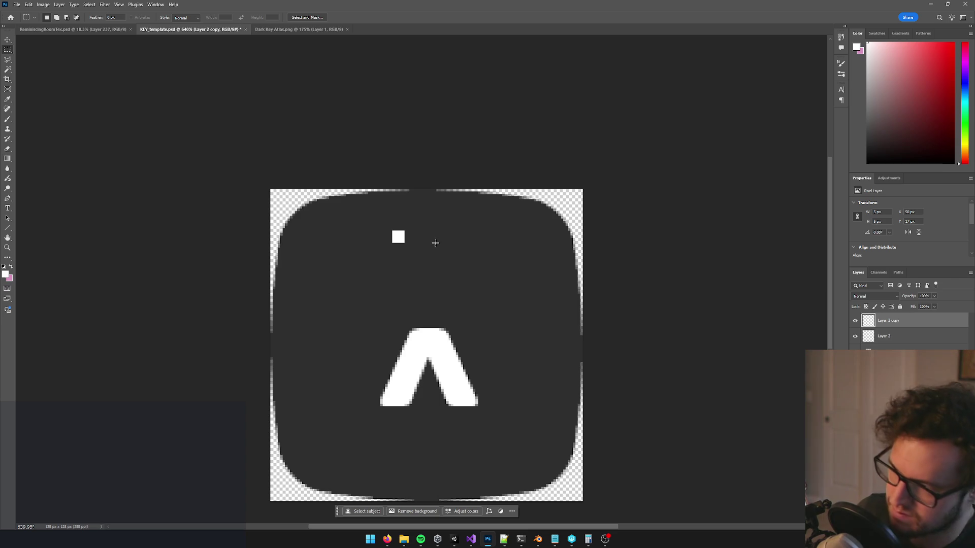
pyautogui.press('v')
pyautogui.moveTo(403, 241); pyautogui.dragTo(429, 240)
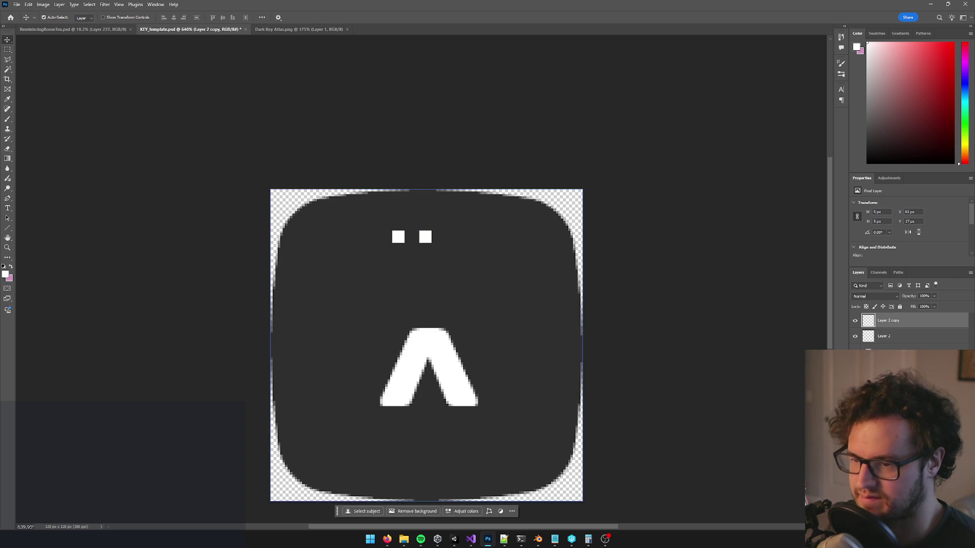
pyautogui.click(907, 336)
pyautogui.moveTo(907, 336); pyautogui.dragTo(904, 351)
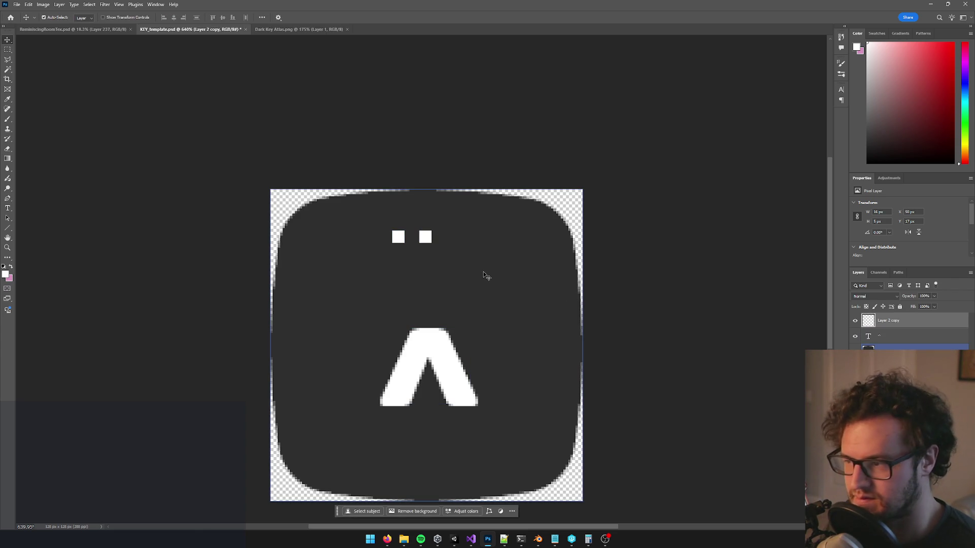
pyautogui.press('Right')
pyautogui.press('Right')
pyautogui.press('Right')
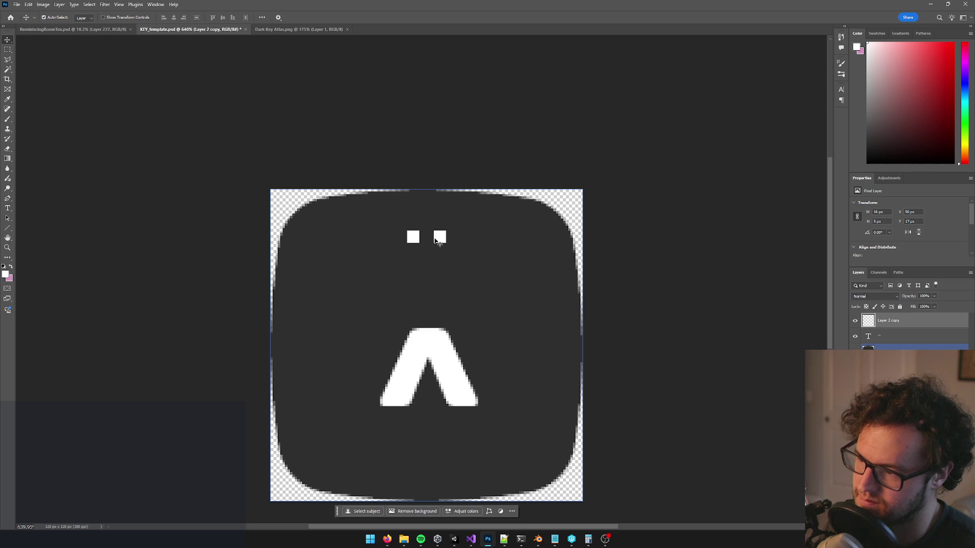
pyautogui.press('Down')
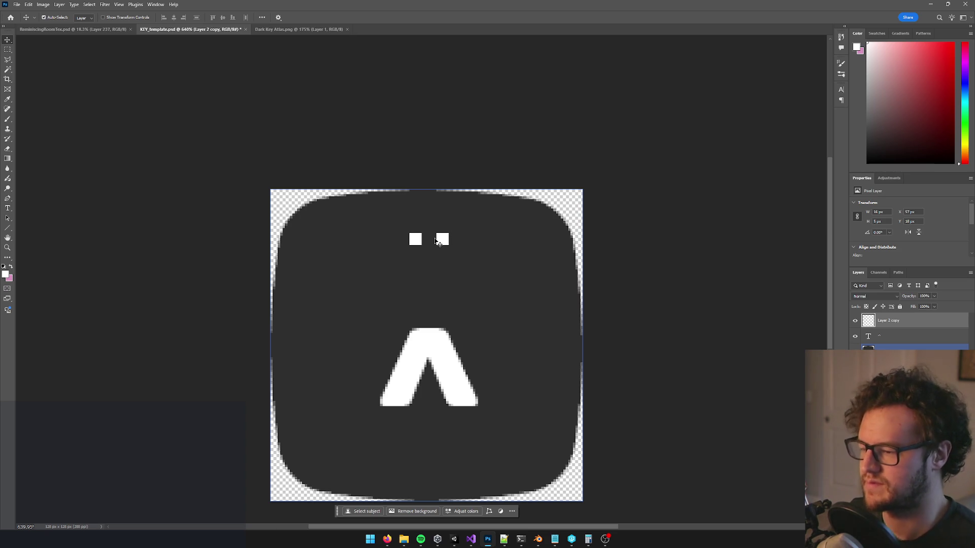
pyautogui.moveTo(404, 539)
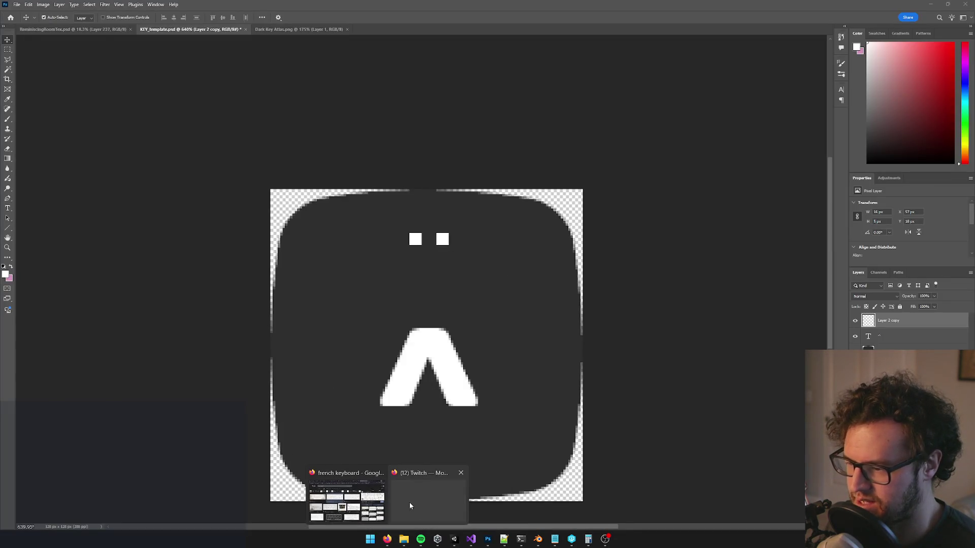
# Step: Check the Wikipedia AZERTY reference image, then return to the key template
pyautogui.click(364, 504)
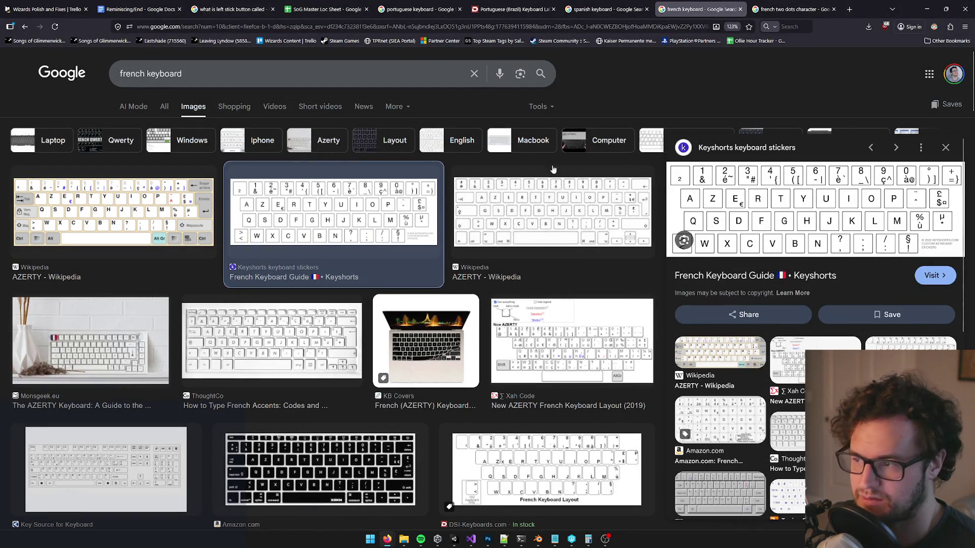
pyautogui.click(122, 213)
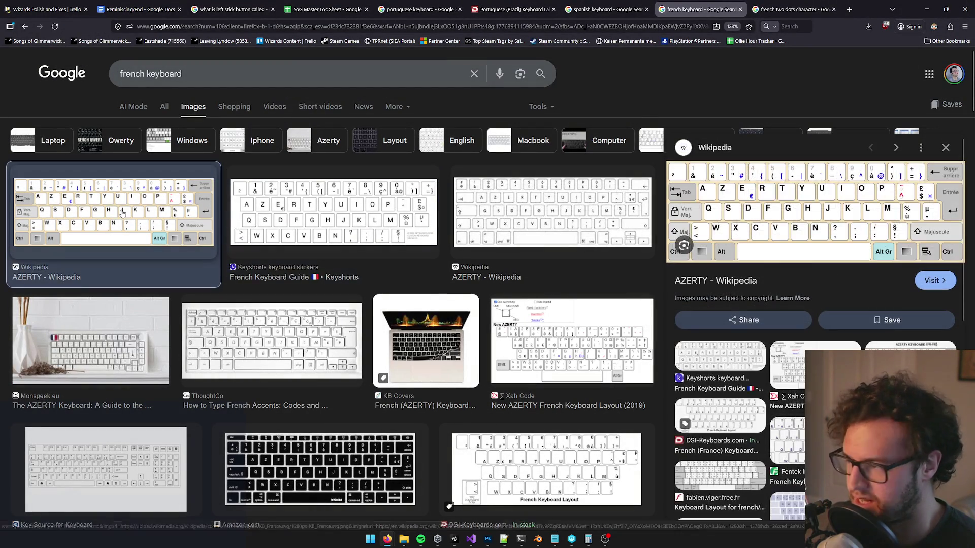
pyautogui.moveTo(907, 10); pyautogui.dragTo(871, 38)
pyautogui.click(904, 32)
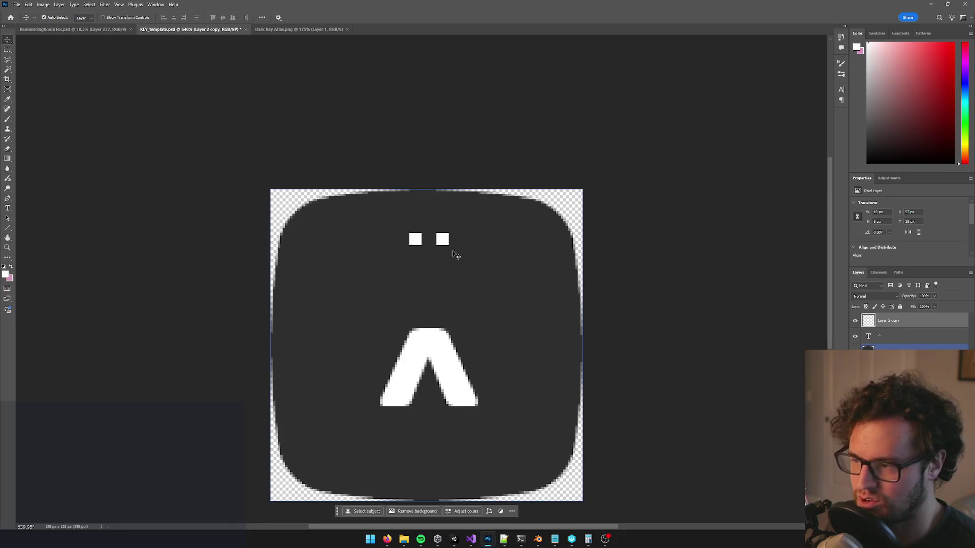
# Step: Move the tréma dots to the upper left and the ^ to the lower left
pyautogui.moveTo(460, 247)
pyautogui.mouseDown()
pyautogui.moveTo(381, 254)
pyautogui.moveTo(383, 263)
pyautogui.mouseUp()
pyautogui.moveTo(447, 365); pyautogui.dragTo(392, 374)
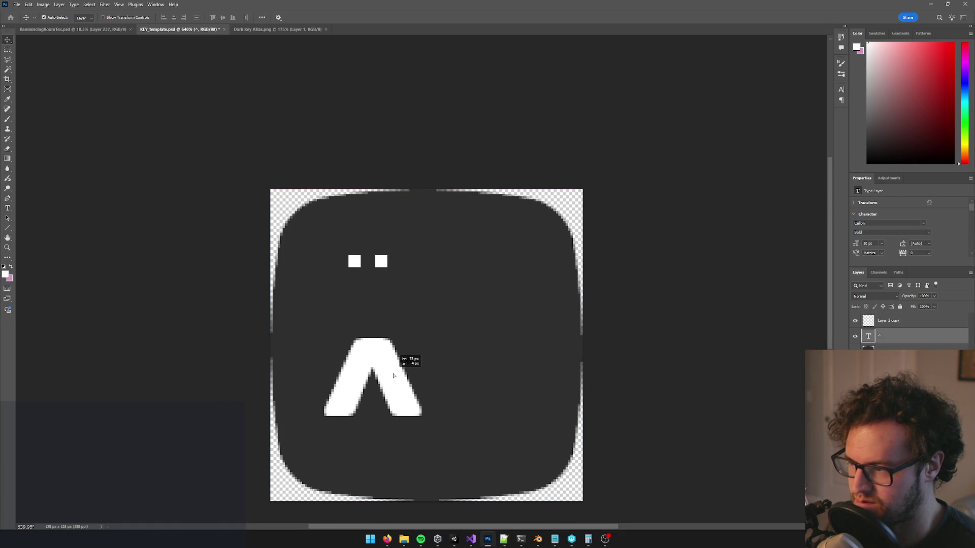
pyautogui.moveTo(381, 263); pyautogui.dragTo(386, 263)
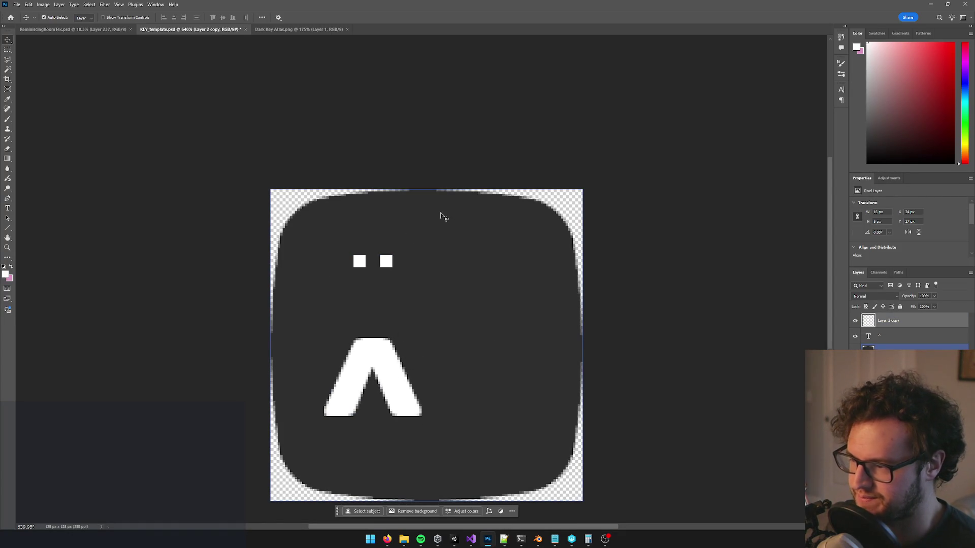
pyautogui.hotkey('alt', 'Tab')
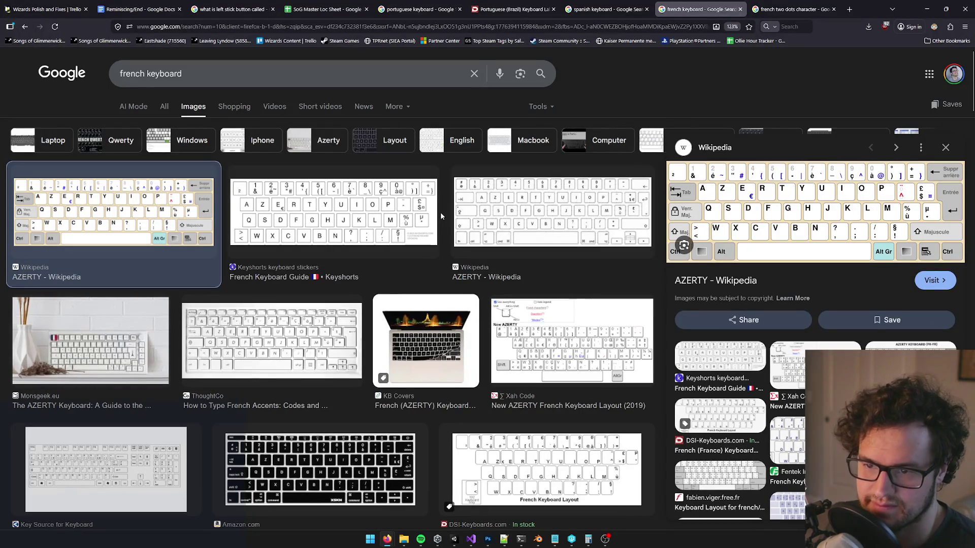
pyautogui.hotkey('alt', 'Tab')
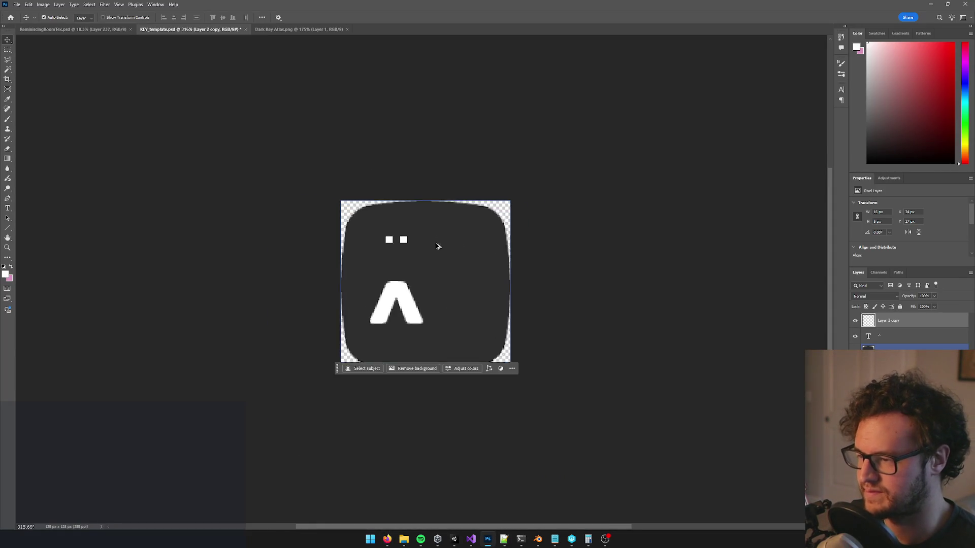
pyautogui.scroll(3, 440, 246)
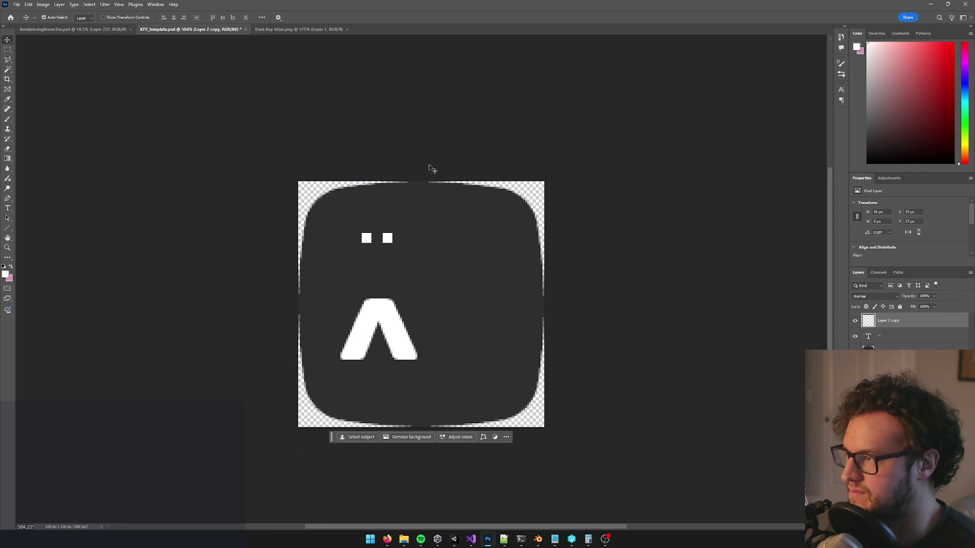
# Step: Start exporting the key as a PNG, checking Unity for the expected file name
pyautogui.click(22, 5)
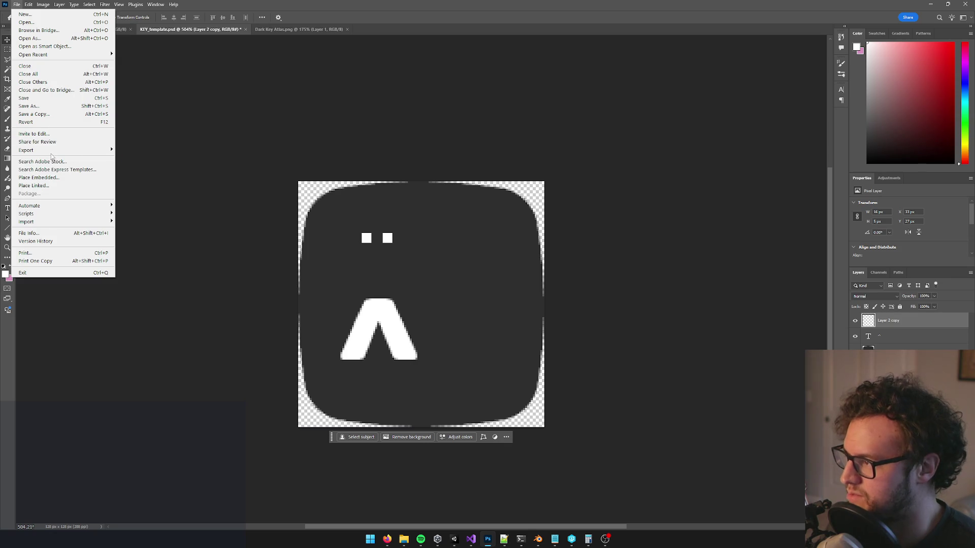
pyautogui.moveTo(96, 151)
pyautogui.click(159, 158)
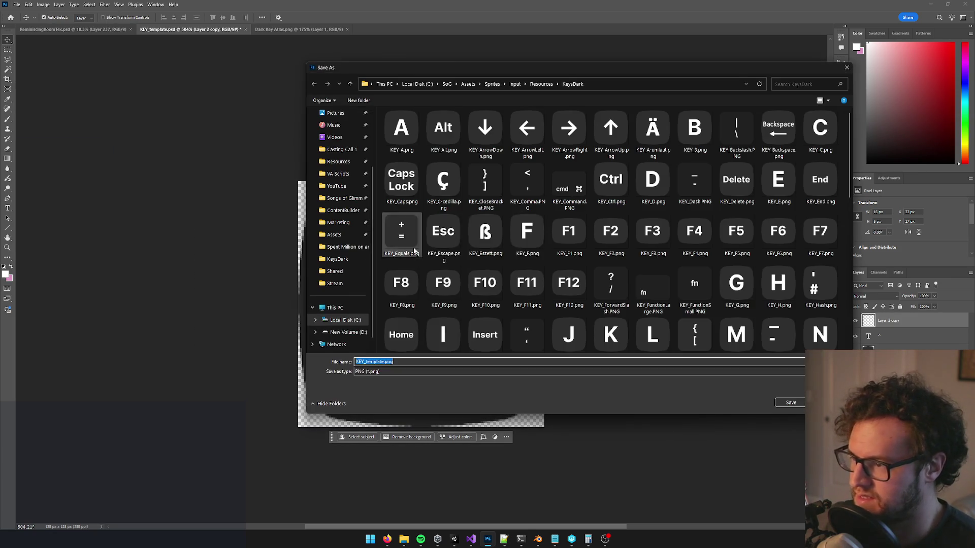
pyautogui.click(369, 361)
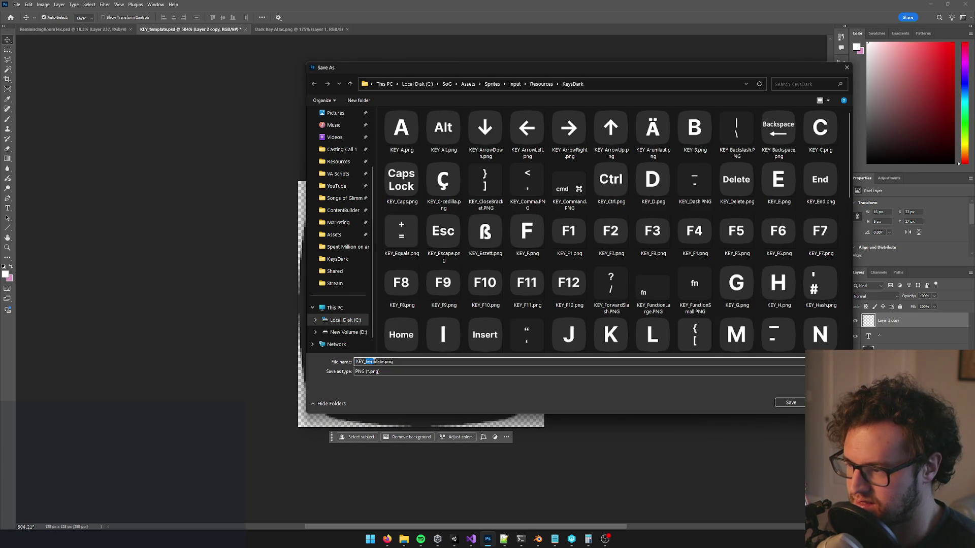
pyautogui.click(387, 540)
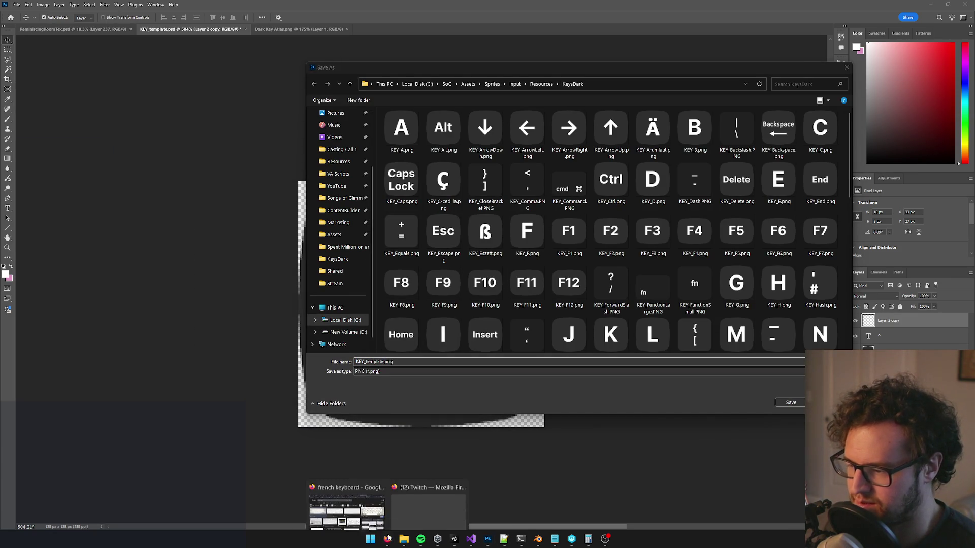
pyautogui.click(459, 545)
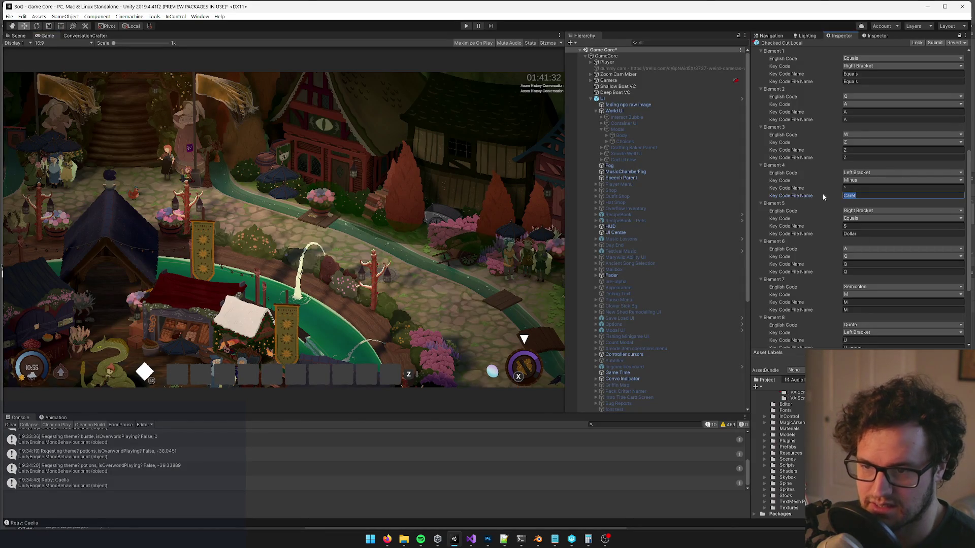
pyautogui.hotkey('alt', 'Tab')
# Step: Name the export KEY_Caret.png and save it in the KeysDark sprites folder
pyautogui.click(369, 362)
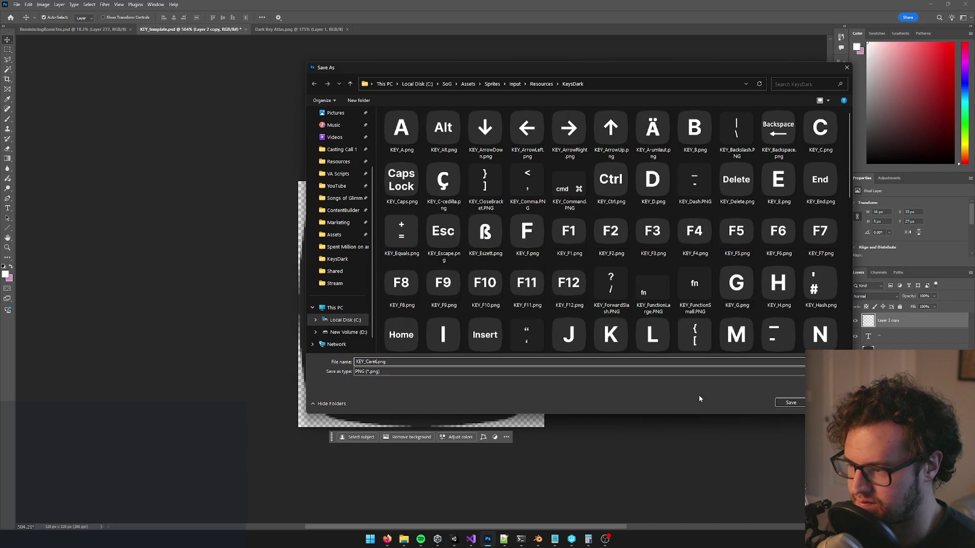
pyautogui.click(791, 403)
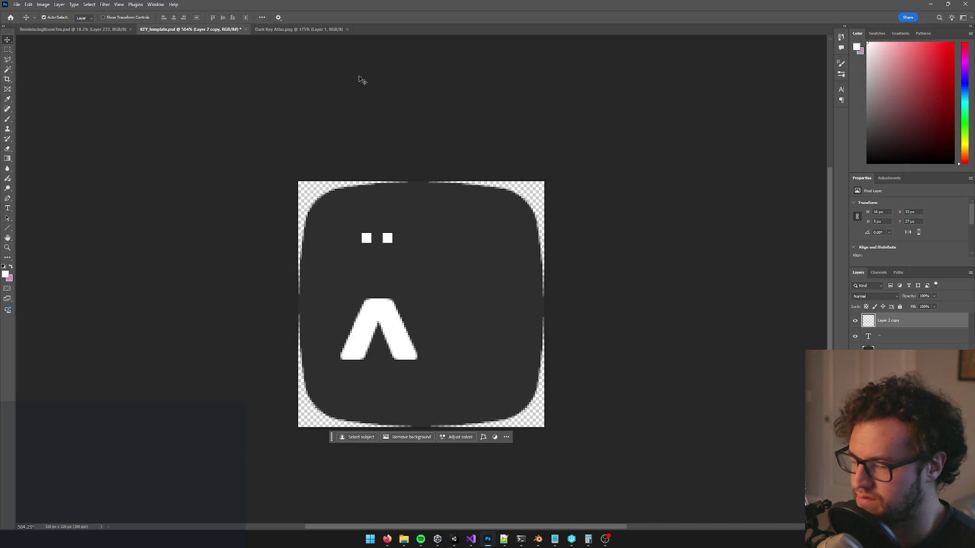
pyautogui.keyDown('shift'); pyautogui.click(894, 336); pyautogui.keyUp('shift')
pyautogui.rightClick(894, 336)
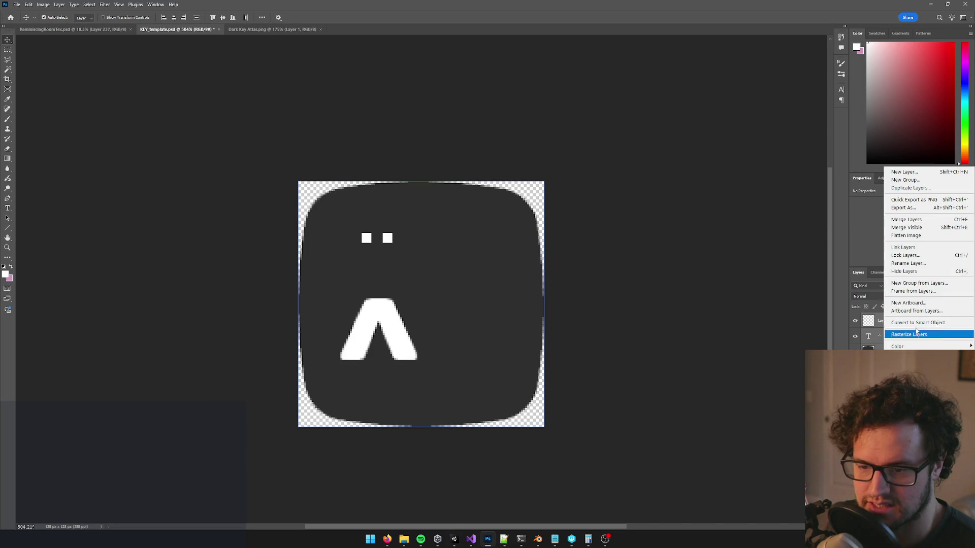
# Step: Copy the ¨^ key into the Dark Key Atlas and position it in the row beside the Ç key
pyautogui.click(906, 220)
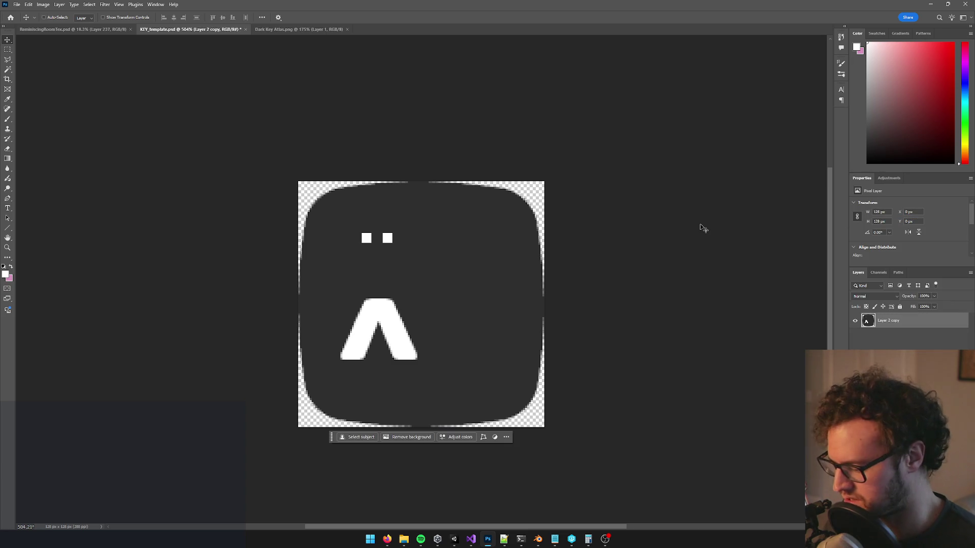
pyautogui.hotkey('ctrl', 'z')
pyautogui.moveTo(417, 128)
pyautogui.mouseDown()
pyautogui.moveTo(304, 29)
pyautogui.moveTo(391, 94)
pyautogui.moveTo(477, 239)
pyautogui.mouseUp()
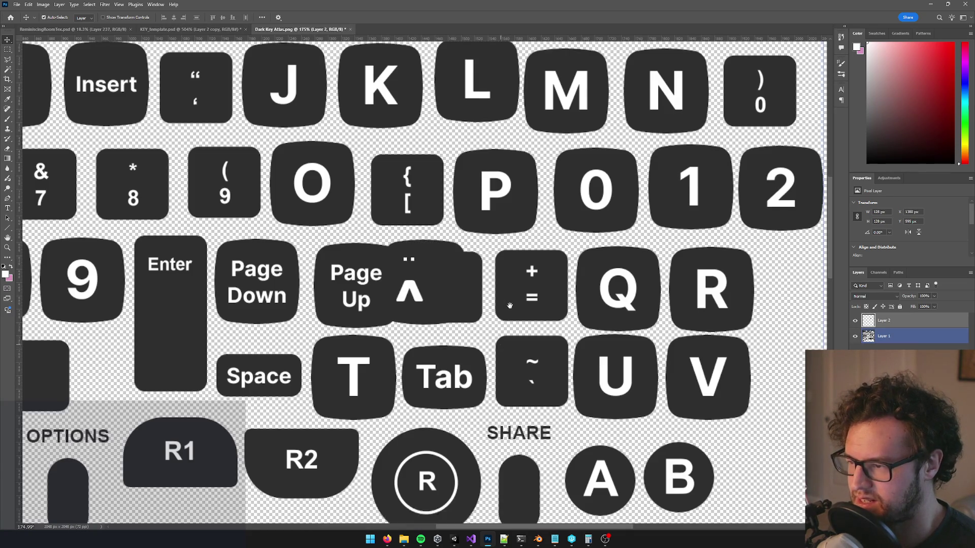
pyautogui.moveTo(501, 337); pyautogui.dragTo(527, 227)
pyautogui.moveTo(437, 183); pyautogui.dragTo(343, 445)
pyautogui.moveTo(502, 422); pyautogui.dragTo(572, 103)
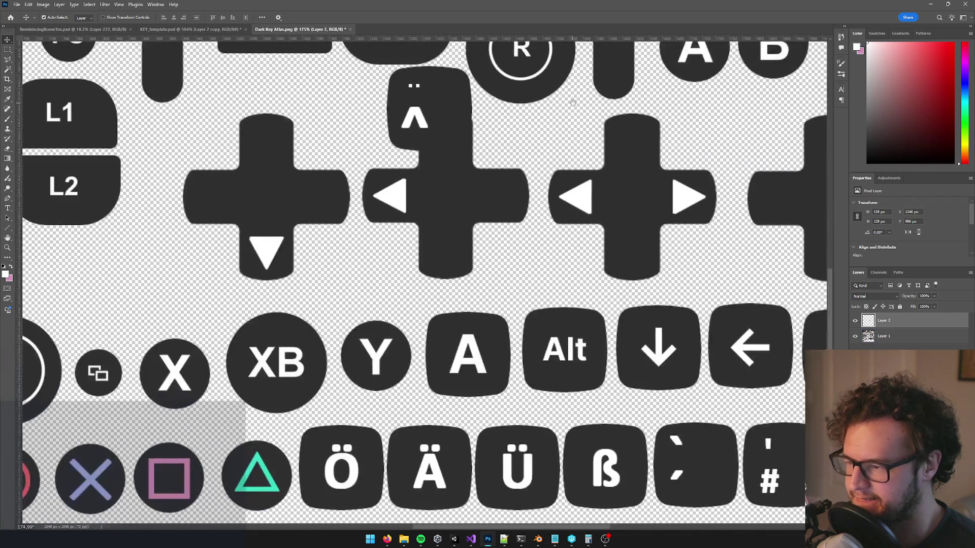
pyautogui.scroll(-5, 572, 103)
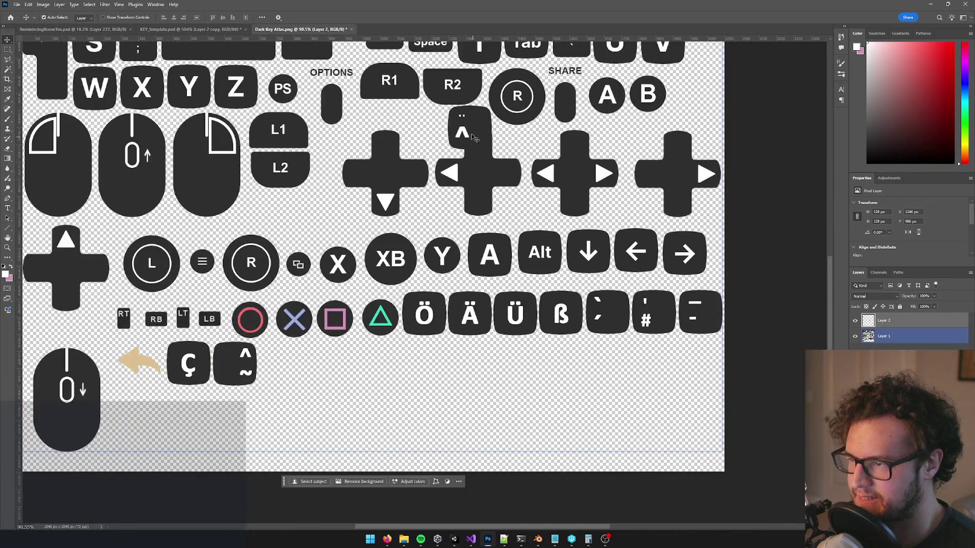
pyautogui.moveTo(466, 122)
pyautogui.mouseDown()
pyautogui.moveTo(264, 413)
pyautogui.moveTo(291, 349)
pyautogui.mouseUp()
# Step: Merge the ¨^ key into the atlas layer and save the Dark Key Atlas
pyautogui.scroll(5, 266, 371)
pyautogui.scroll(-1, 379, 333)
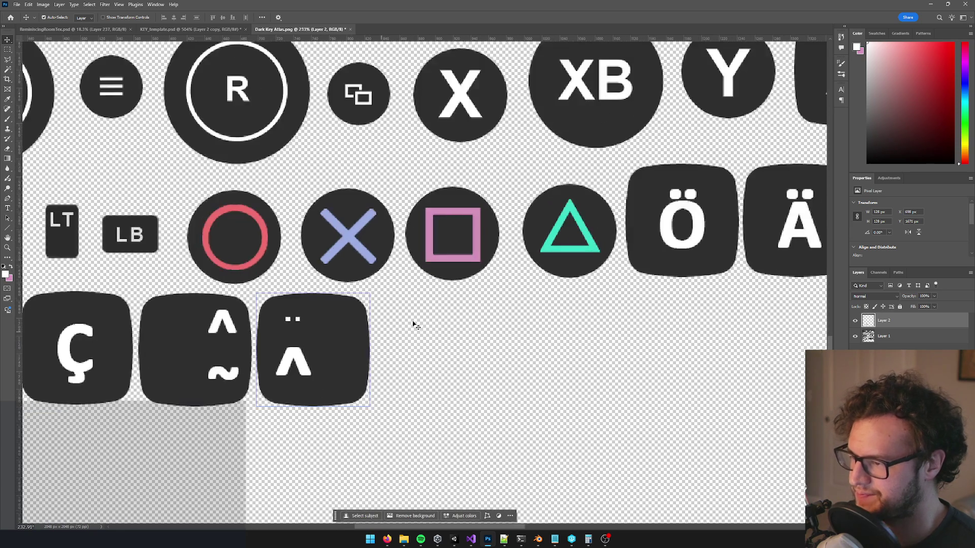
pyautogui.hscroll(-2, 392, 331)
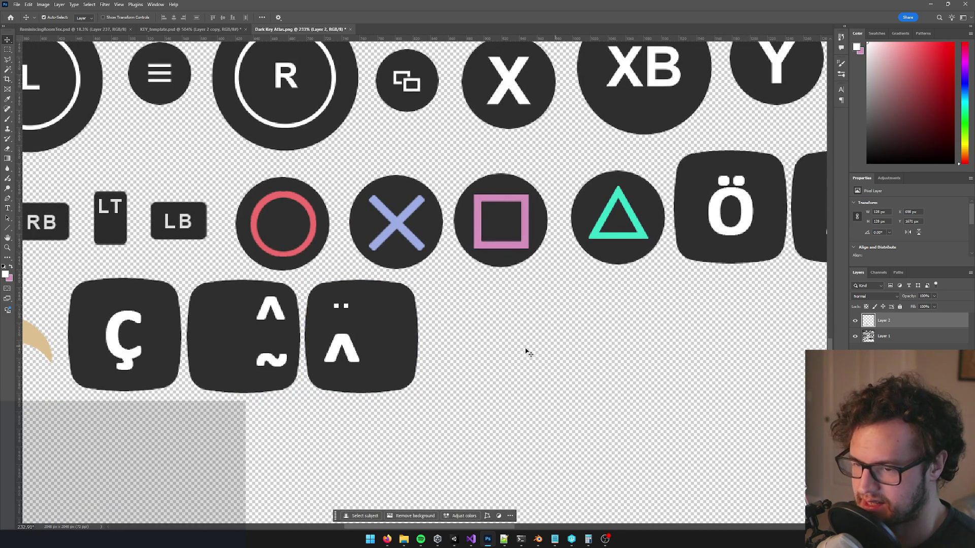
pyautogui.hotkey('ctrl', 'e')
pyautogui.hotkey('ctrl', 's')
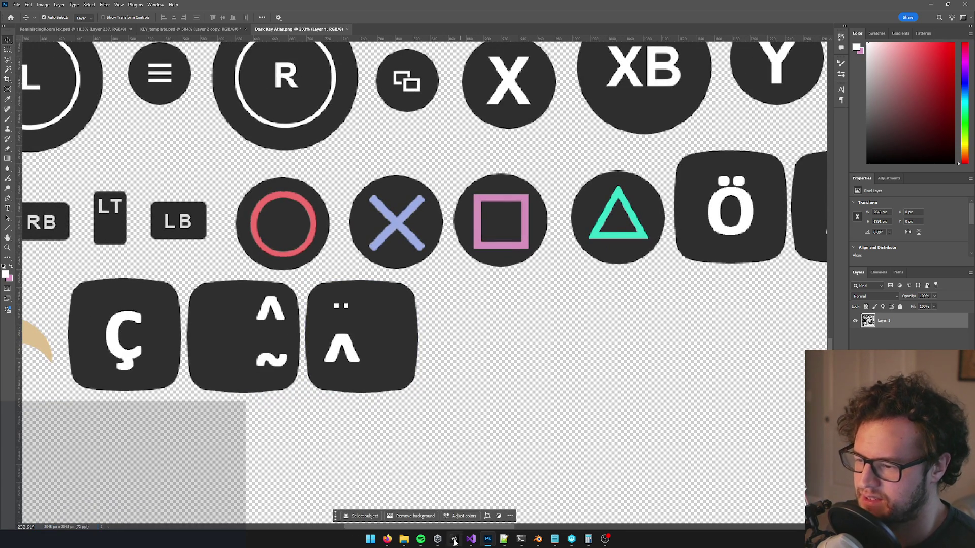
# Step: Switch to Unity to reimport the atlas, then return to Firefox's French keyboard image results
pyautogui.moveTo(455, 543)
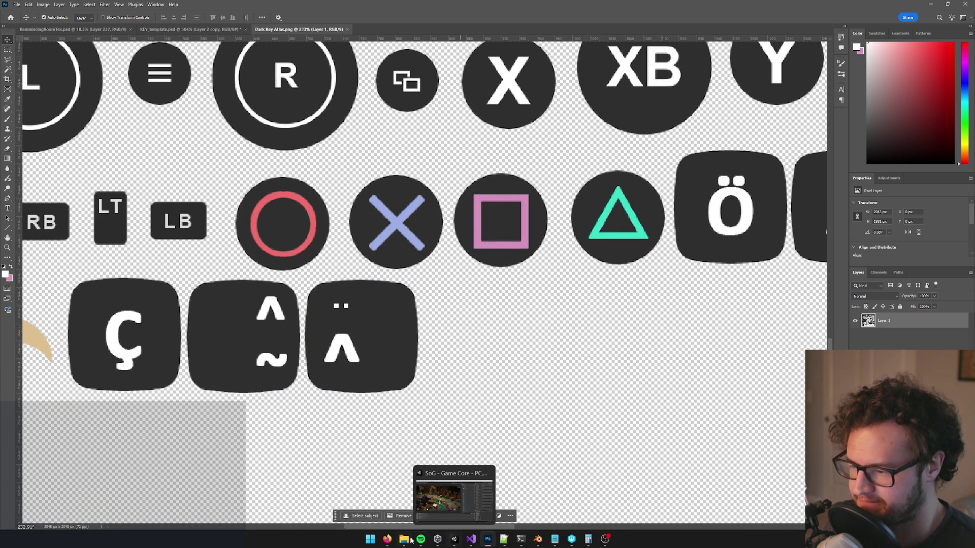
pyautogui.click(454, 538)
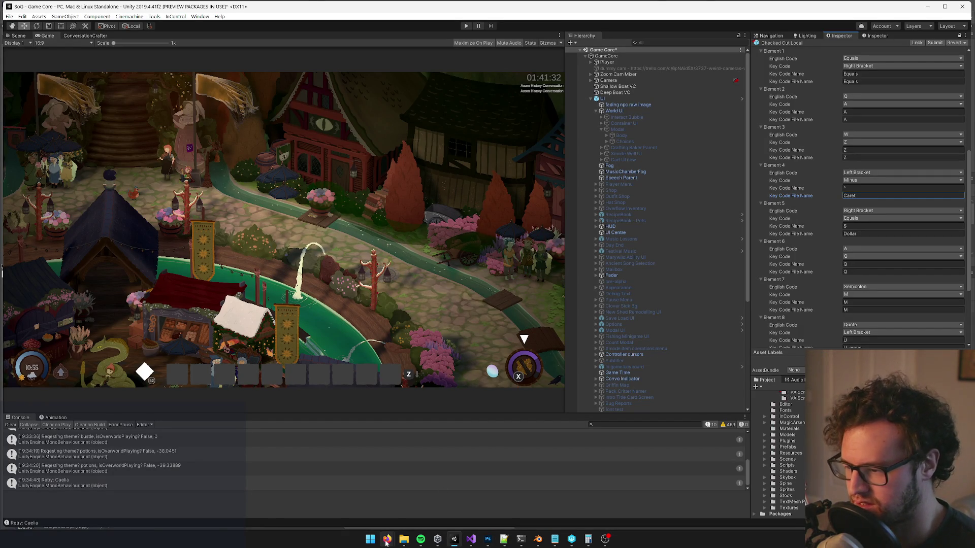
pyautogui.moveTo(387, 539)
pyautogui.click(345, 495)
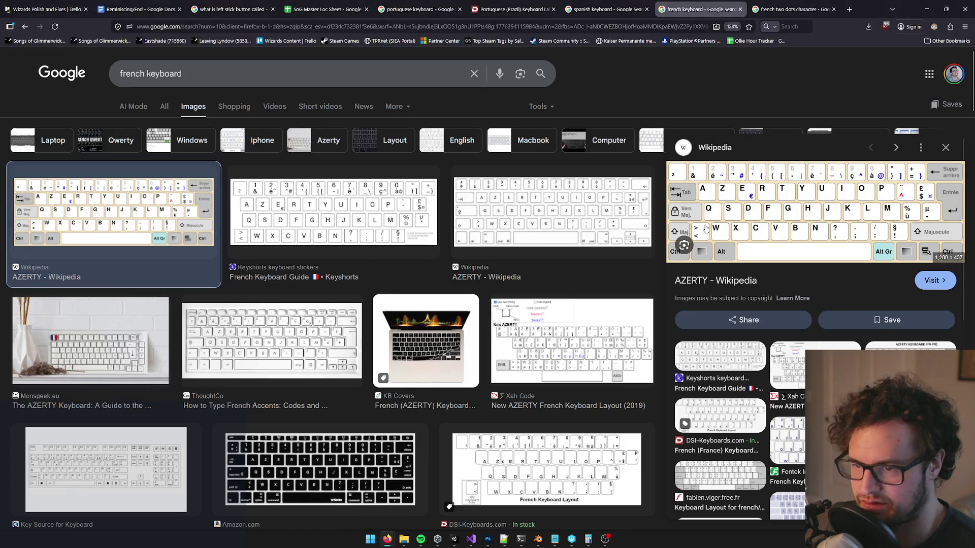
# Step: Preview the Keyshorts, Amazon black AZERTY and Wikipedia AZERTY keyboard images
pyautogui.click(418, 225)
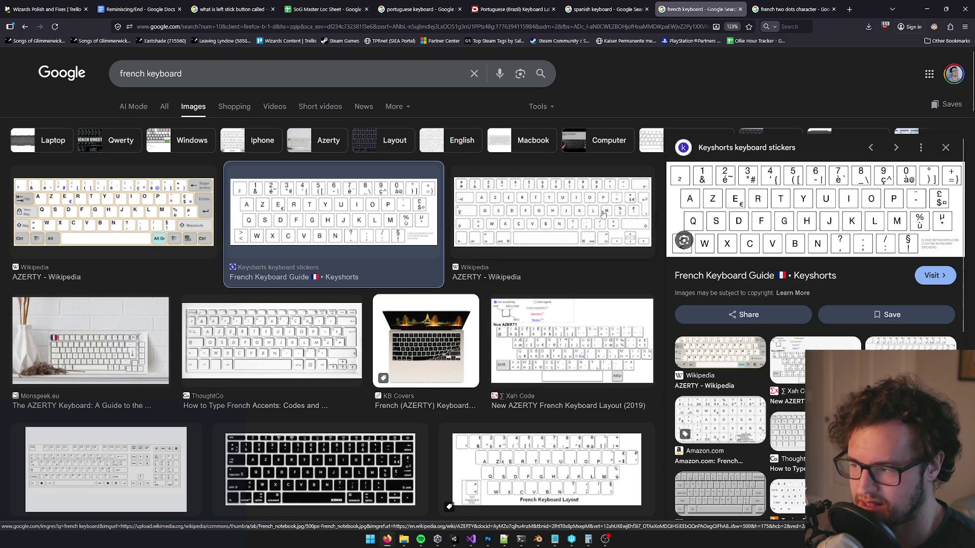
pyautogui.click(320, 467)
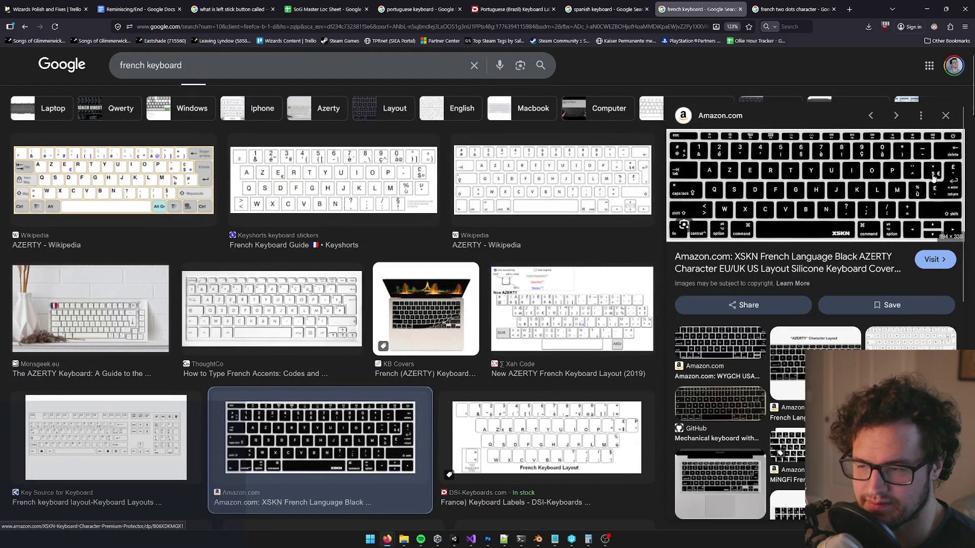
pyautogui.click(614, 186)
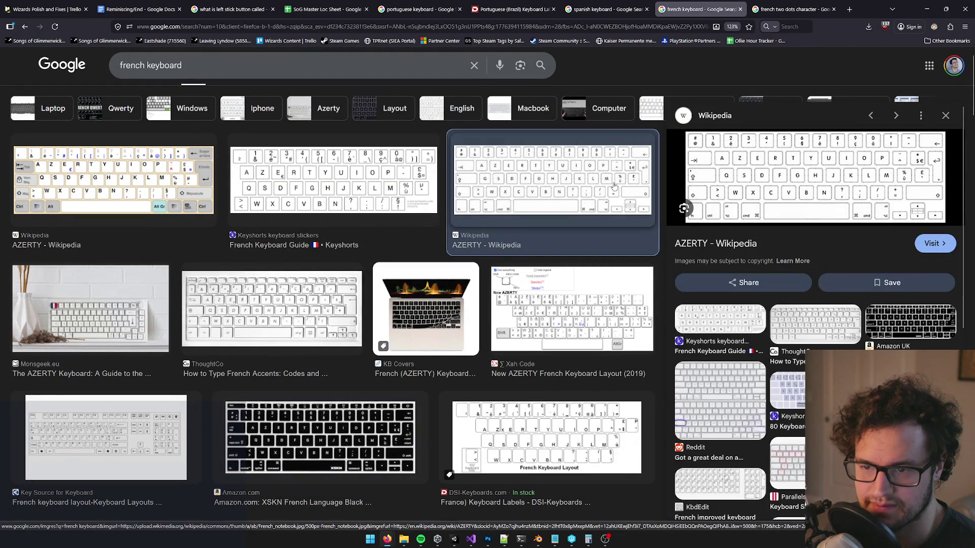
pyautogui.click(317, 442)
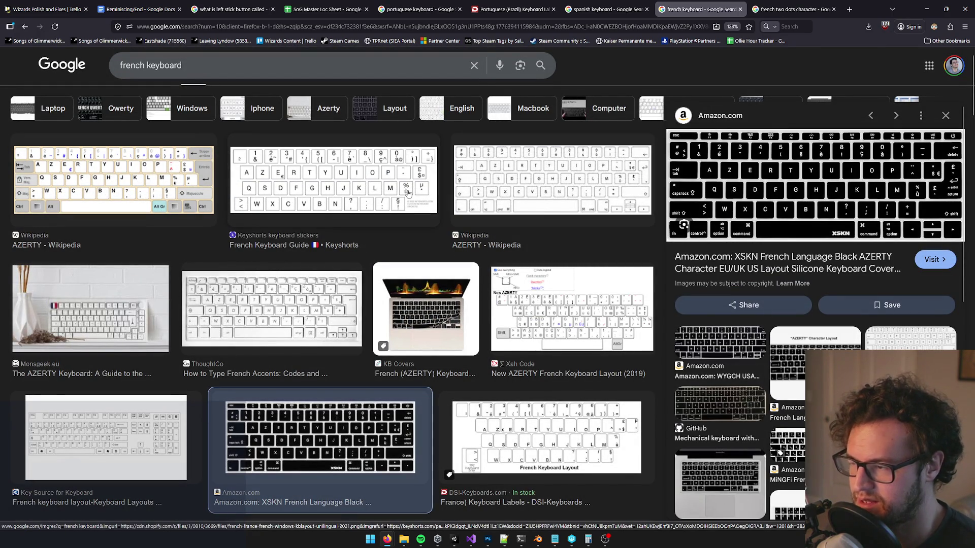
pyautogui.scroll(-5, 419, 239)
pyautogui.scroll(6, 430, 288)
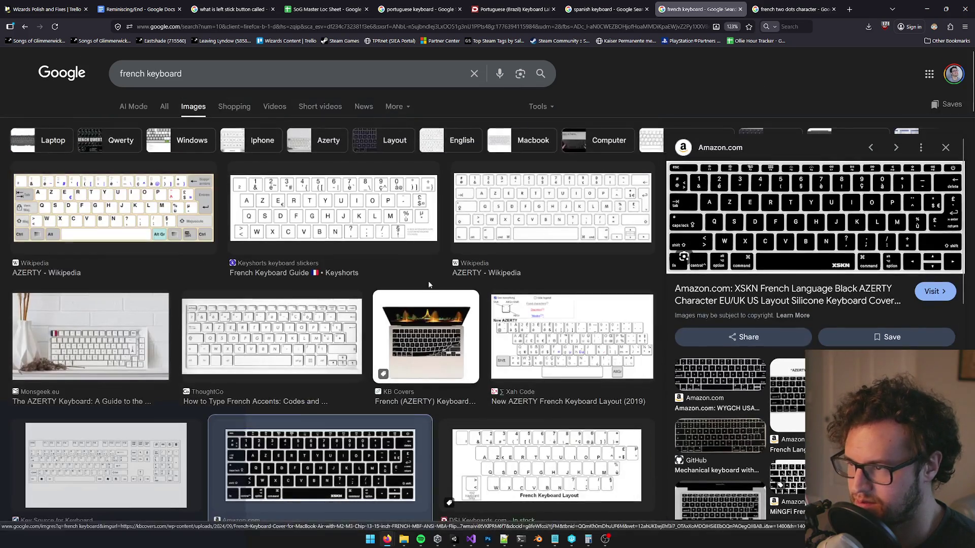
pyautogui.scroll(-8, 431, 288)
pyautogui.scroll(5, 270, 303)
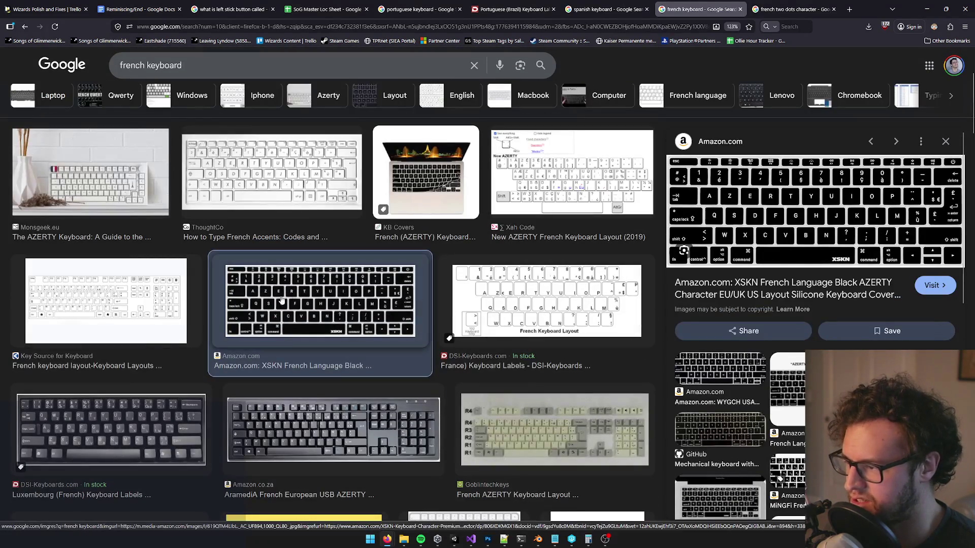
# Step: Open the AramediA keyboard product page and view its photo full size, then return to results
pyautogui.click(303, 427)
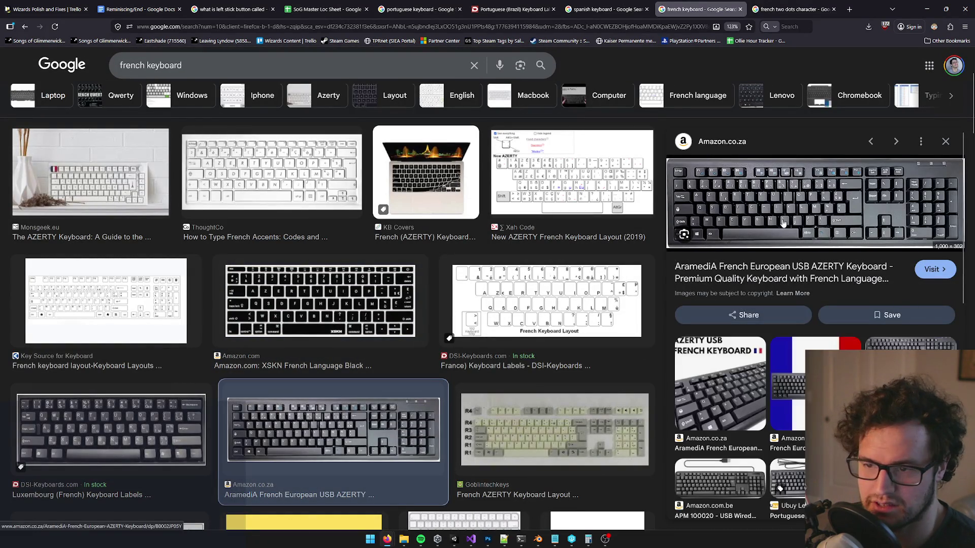
pyautogui.click(805, 215)
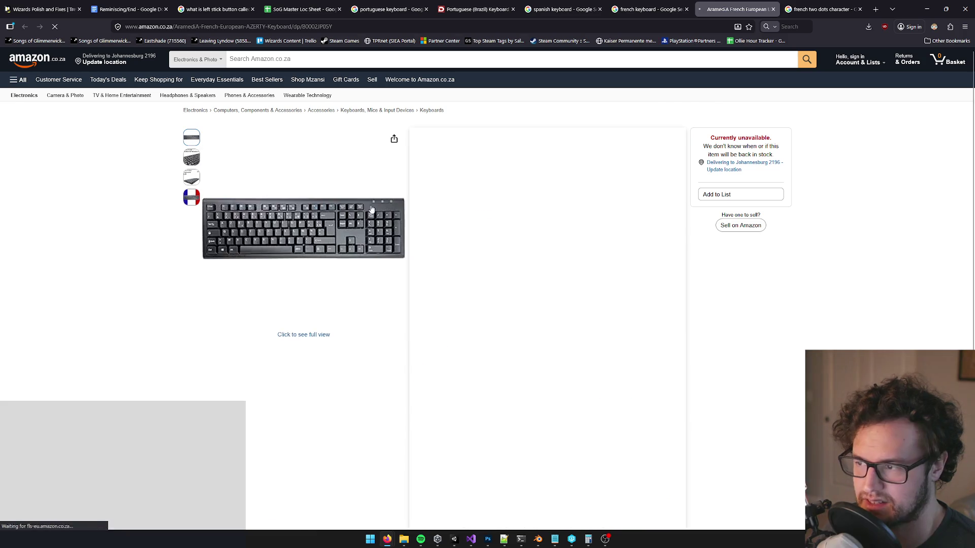
pyautogui.rightClick(372, 215)
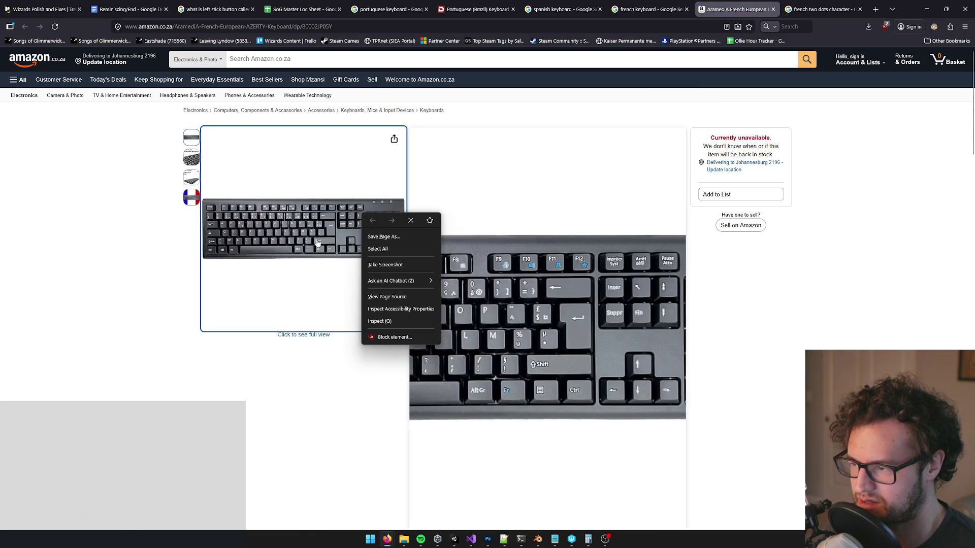
pyautogui.click(359, 288)
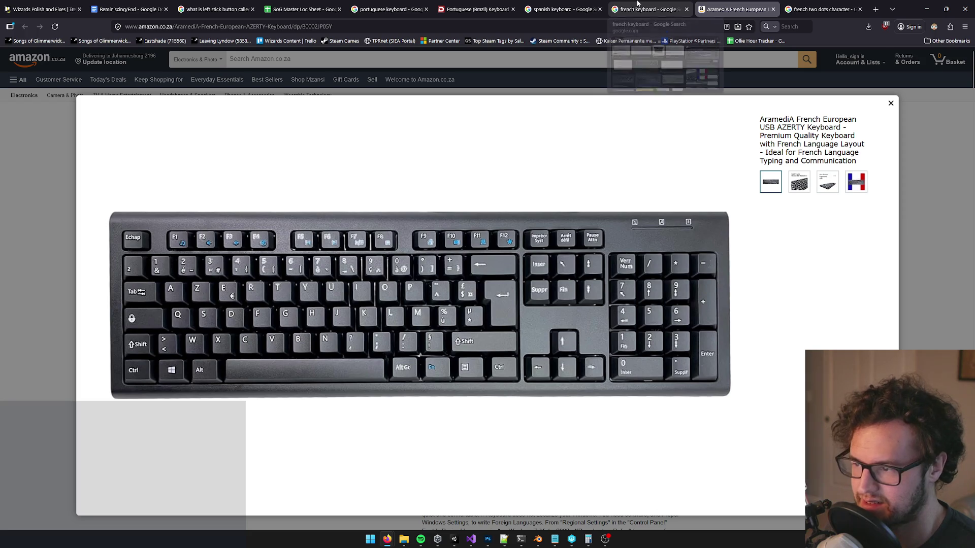
pyautogui.click(638, 5)
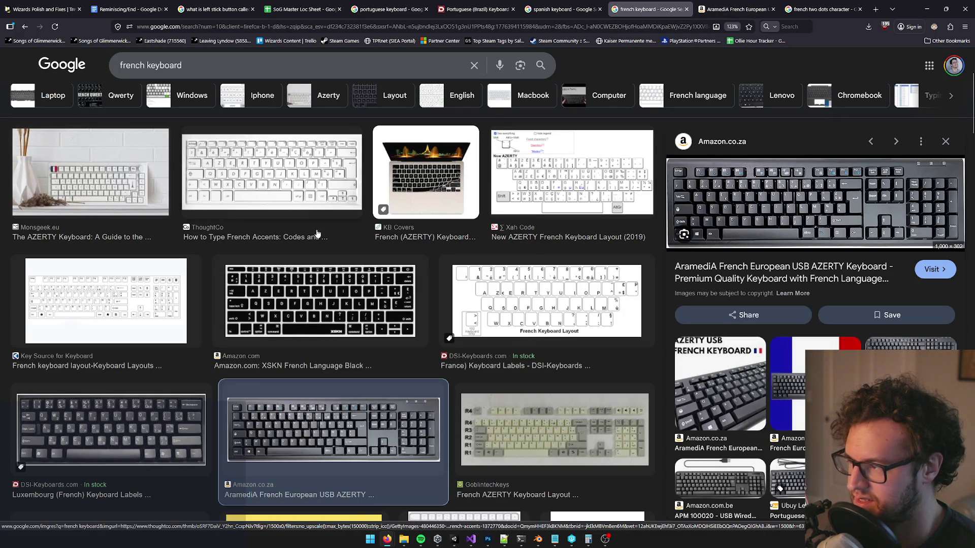
pyautogui.scroll(-5, 301, 217)
# Step: Open the AramediA keyboard preview photo on its own in a new tab
pyautogui.rightClick(804, 172)
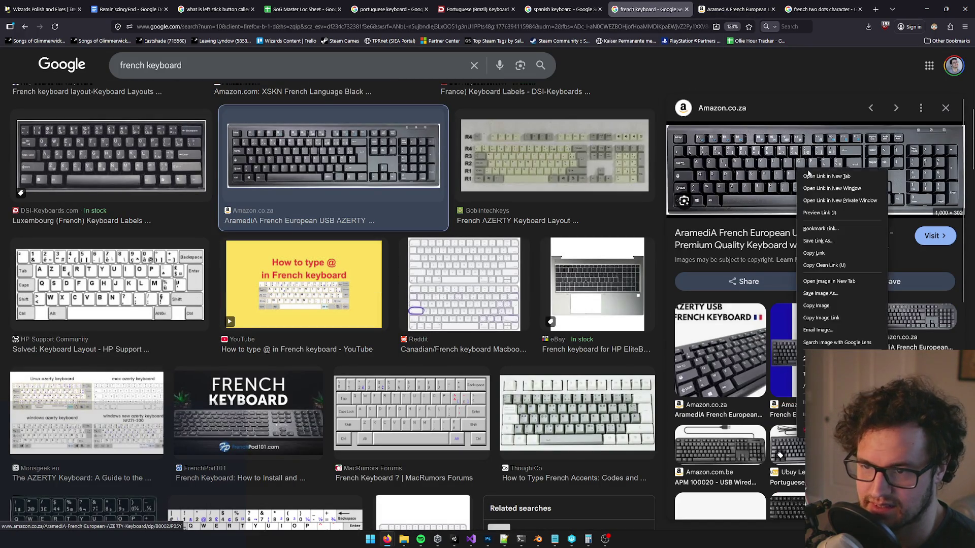
pyautogui.click(826, 175)
pyautogui.click(666, 9)
pyautogui.click(604, 9)
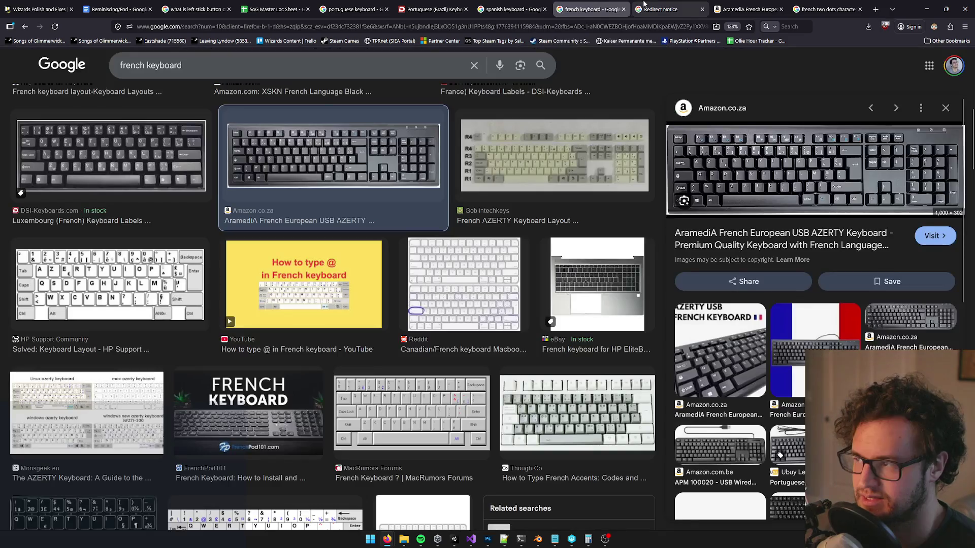
pyautogui.rightClick(803, 157)
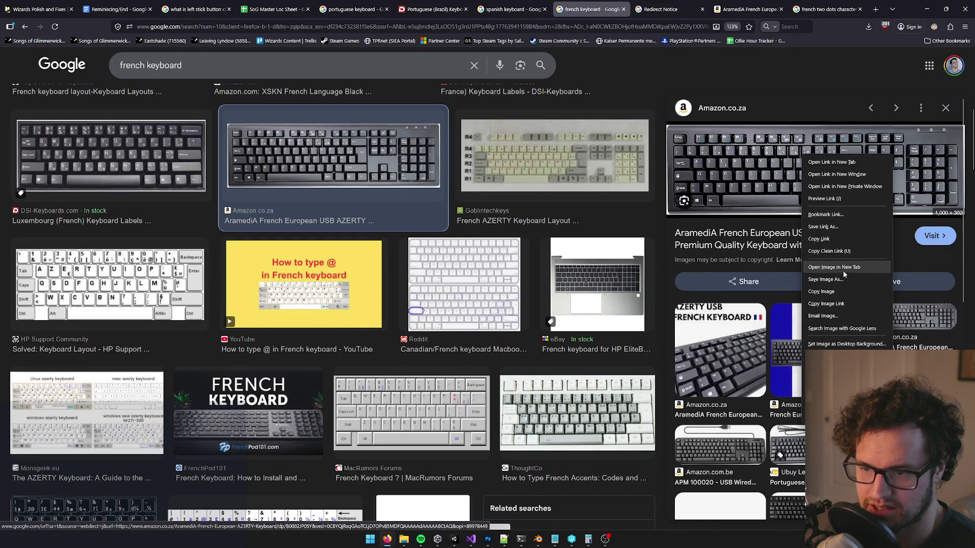
pyautogui.click(845, 269)
pyautogui.scroll(5, 620, 303)
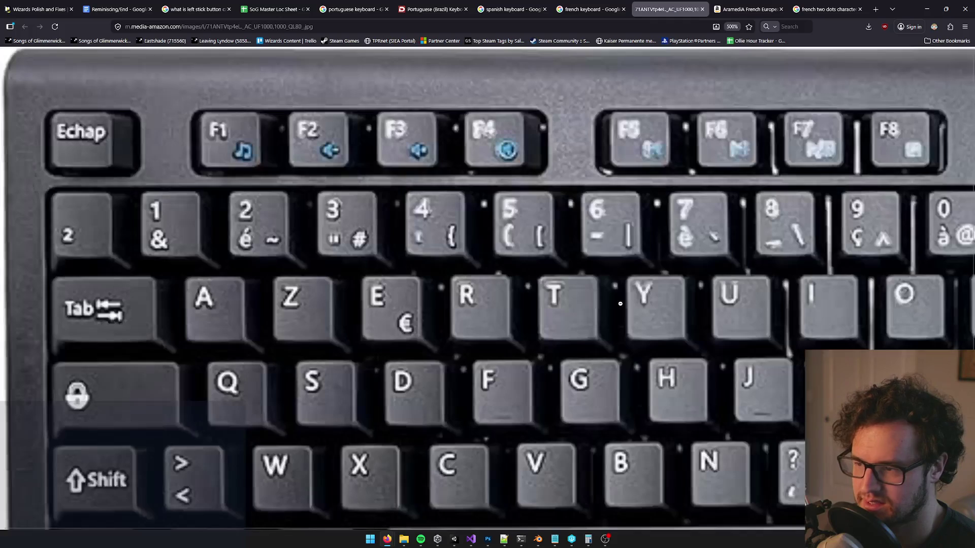
# Step: Reset the keyboard photo to normal size and go back to the image results
pyautogui.scroll(-3, 847, 320)
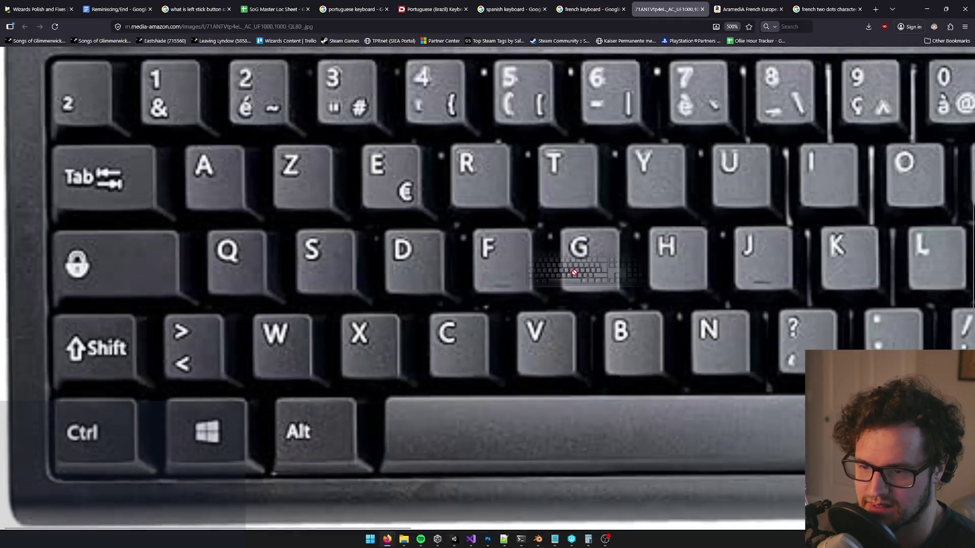
pyautogui.hotkey('ctrl', '0')
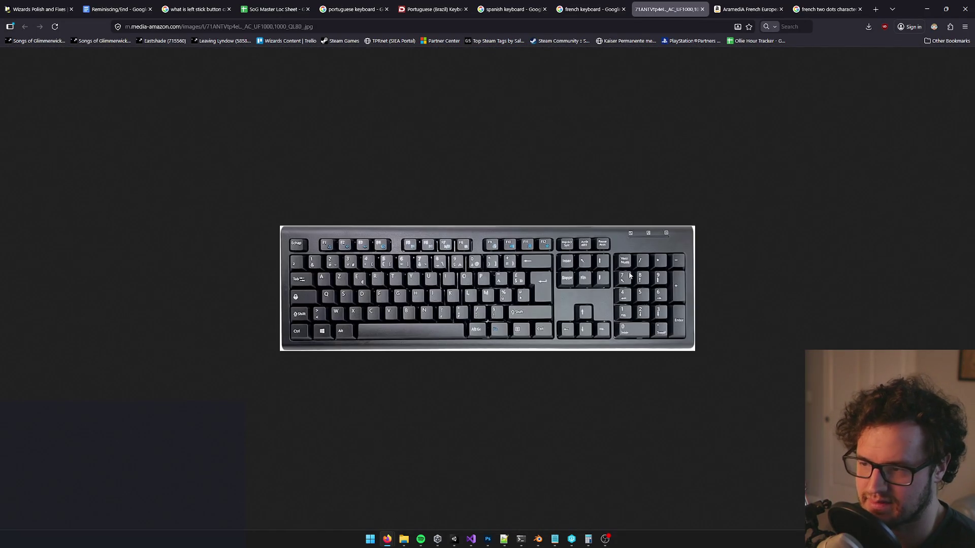
pyautogui.scroll(8, 630, 274)
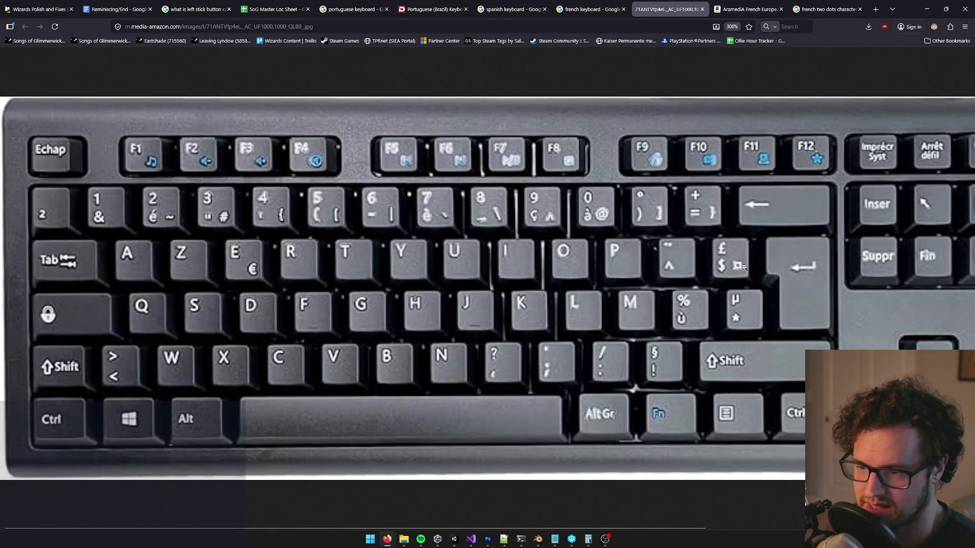
pyautogui.click(589, 9)
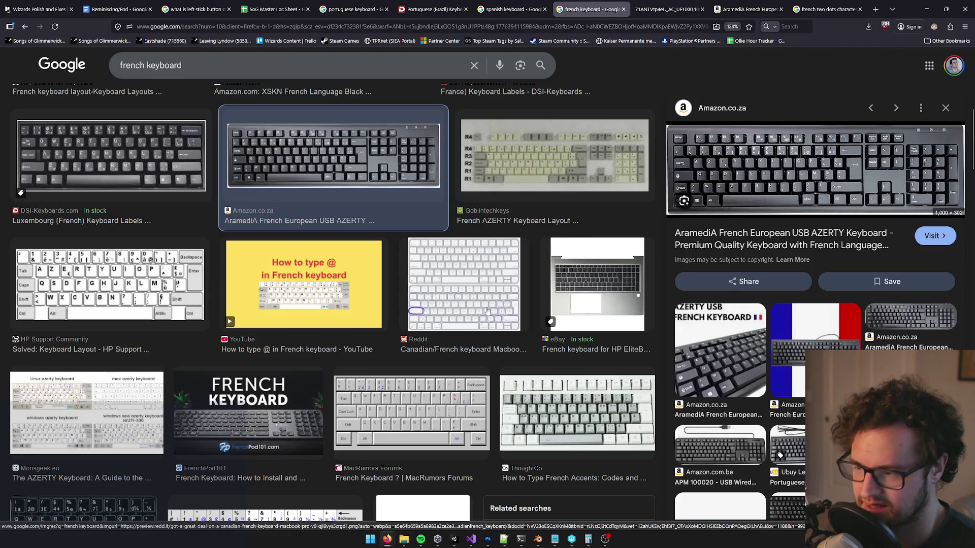
pyautogui.scroll(-1, 480, 320)
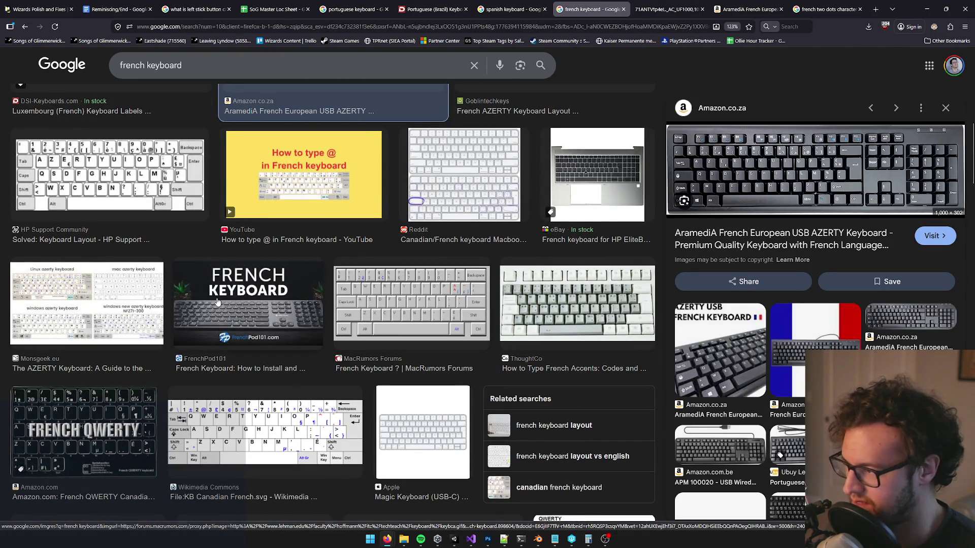
# Step: Preview the HP Support, ThoughtCo, Keyshorts, Wikipedia AZERTY and AramediA keyboard layout images
pyautogui.click(172, 186)
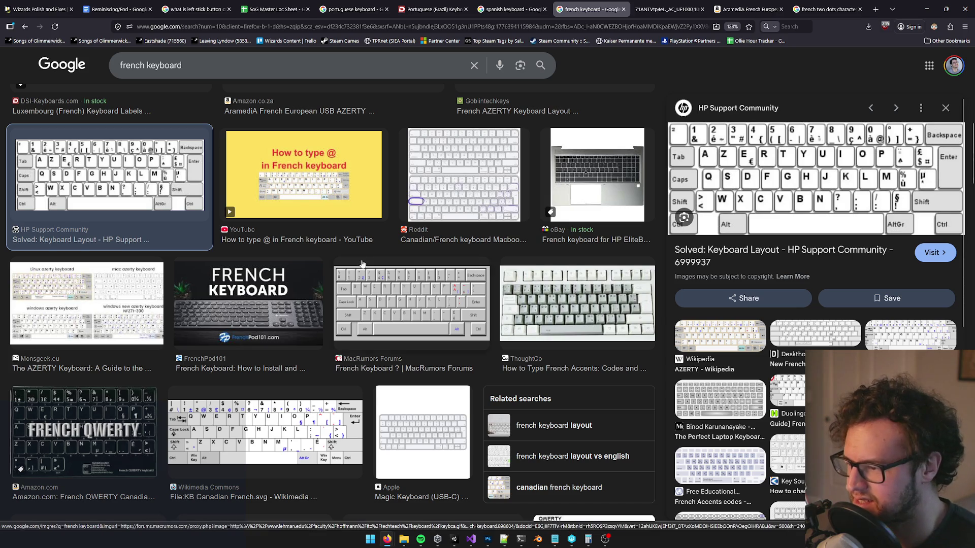
pyautogui.scroll(-2, 368, 272)
pyautogui.scroll(5, 396, 309)
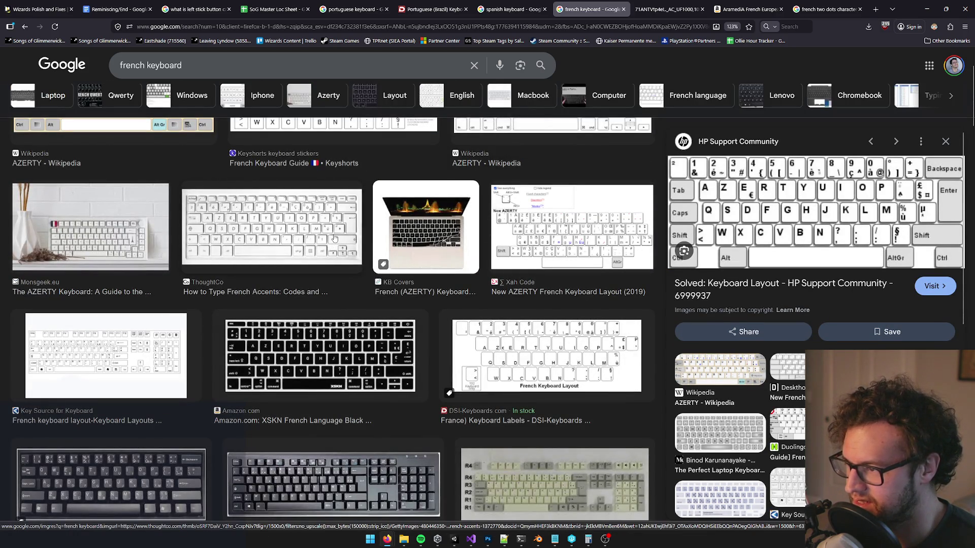
pyautogui.scroll(2, 334, 239)
pyautogui.click(338, 330)
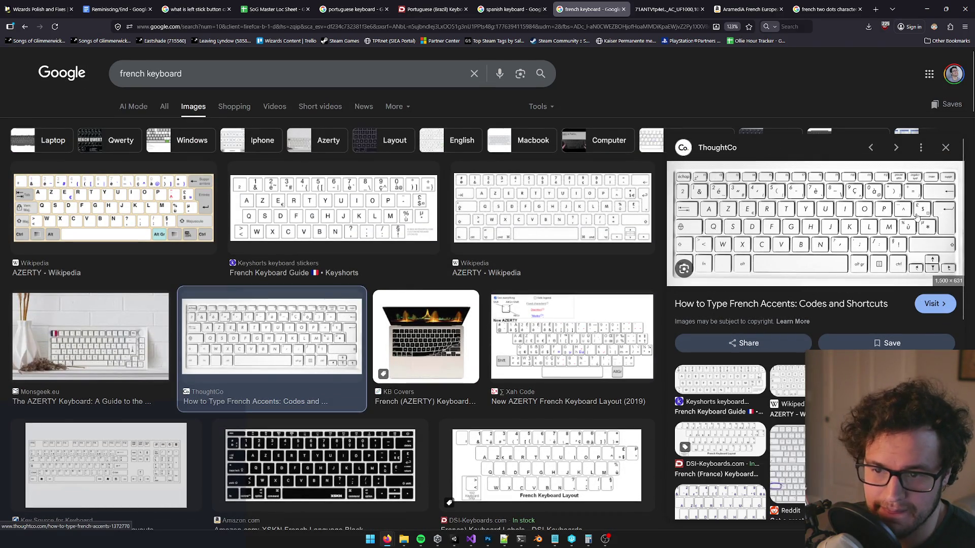
pyautogui.click(360, 217)
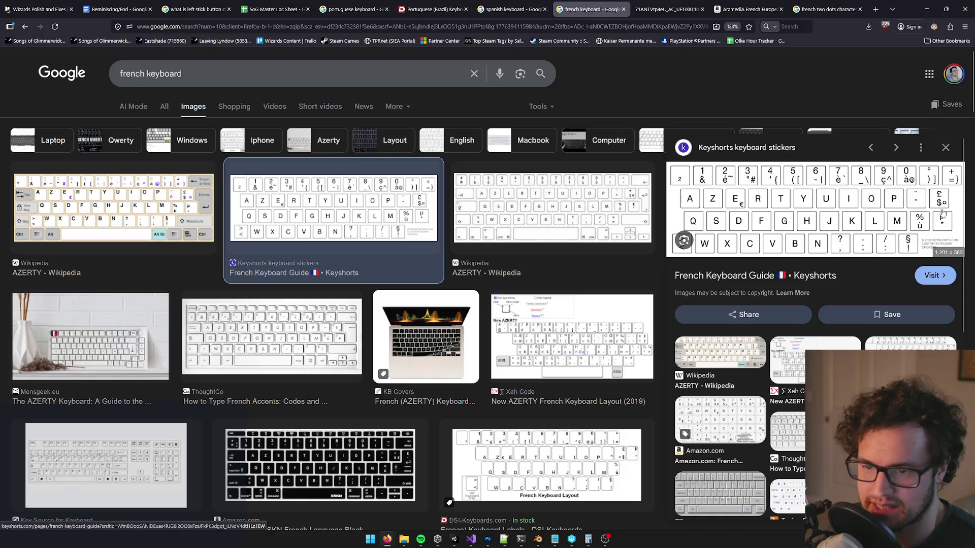
pyautogui.click(172, 209)
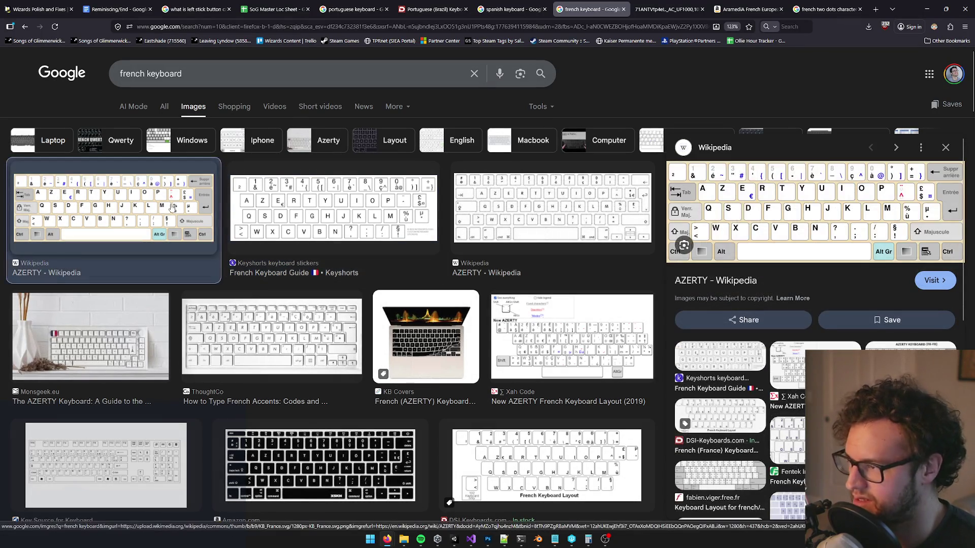
pyautogui.click(566, 209)
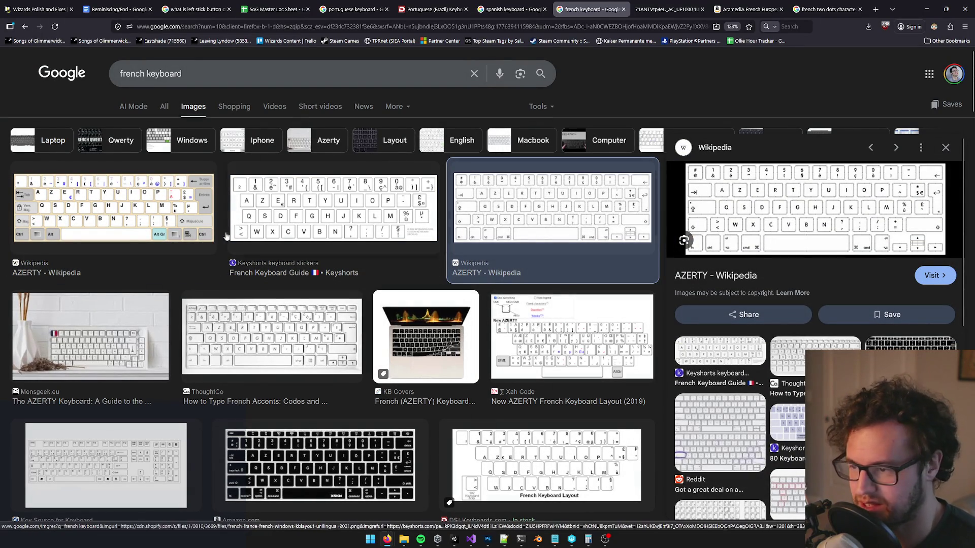
pyautogui.click(121, 220)
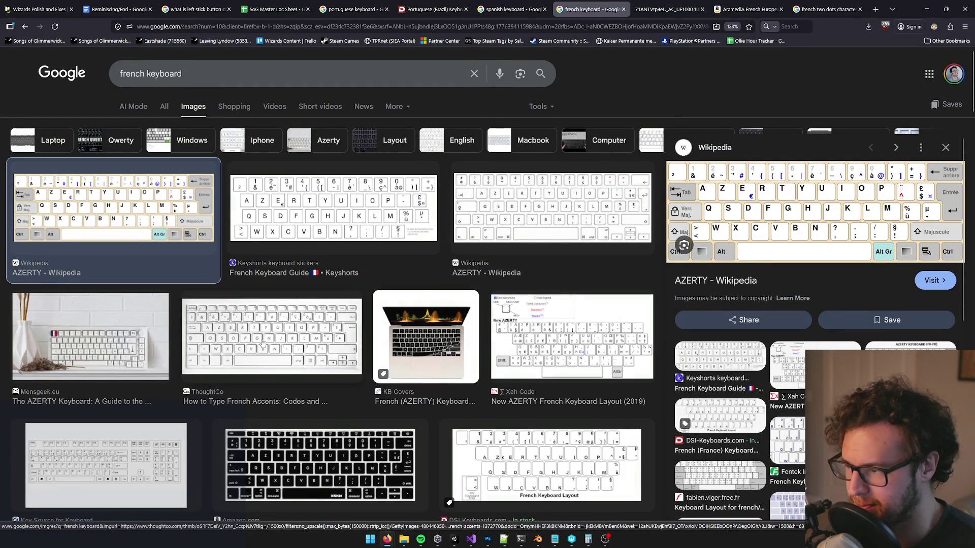
pyautogui.scroll(-8, 343, 352)
pyautogui.click(343, 157)
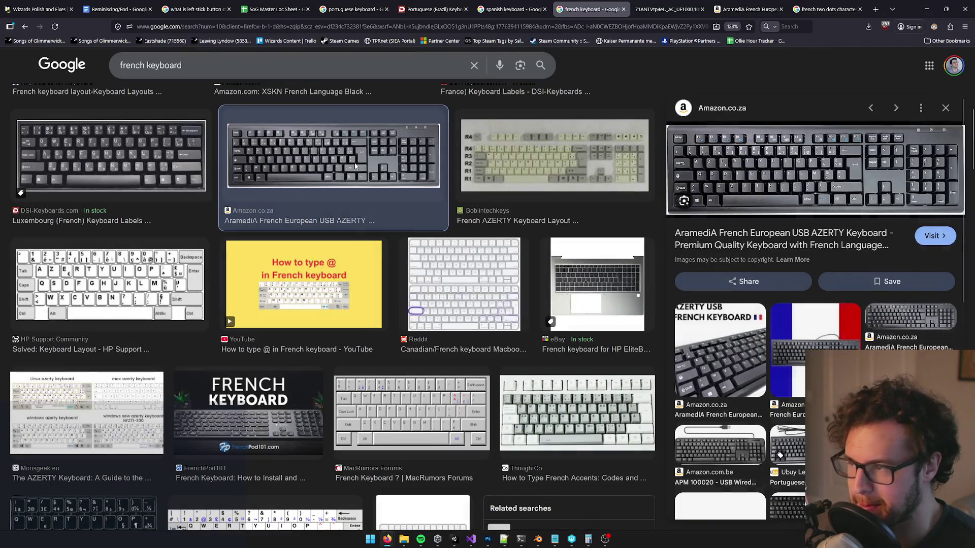
# Step: Check the enlarged keyboard photo again, scan the results, then minimize Firefox
pyautogui.click(704, 3)
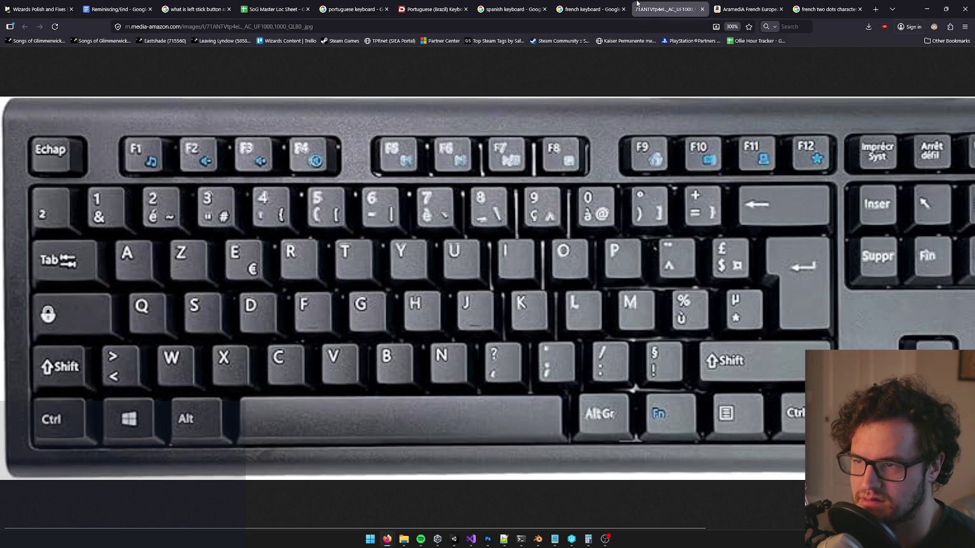
pyautogui.click(592, 9)
pyautogui.scroll(-5, 534, 215)
pyautogui.scroll(1, 558, 224)
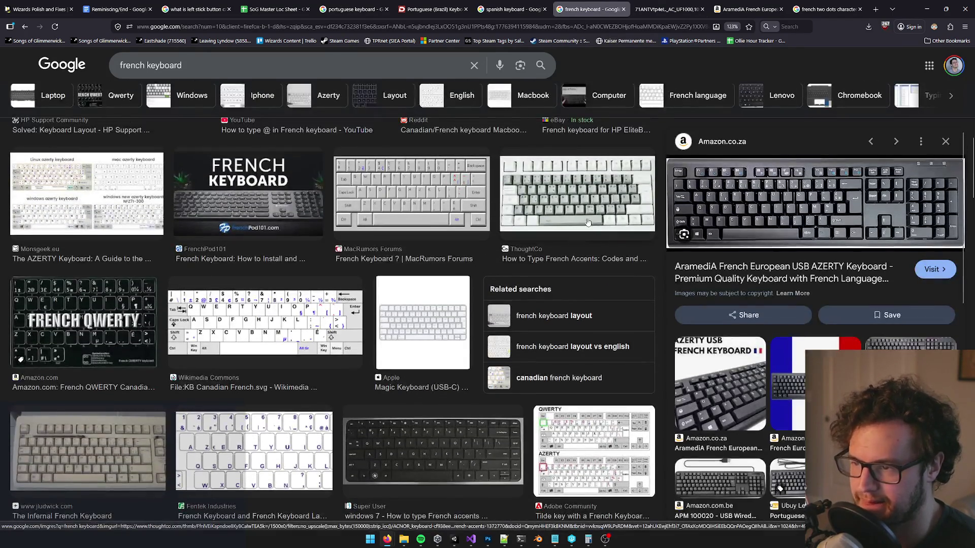
pyautogui.scroll(4, 586, 217)
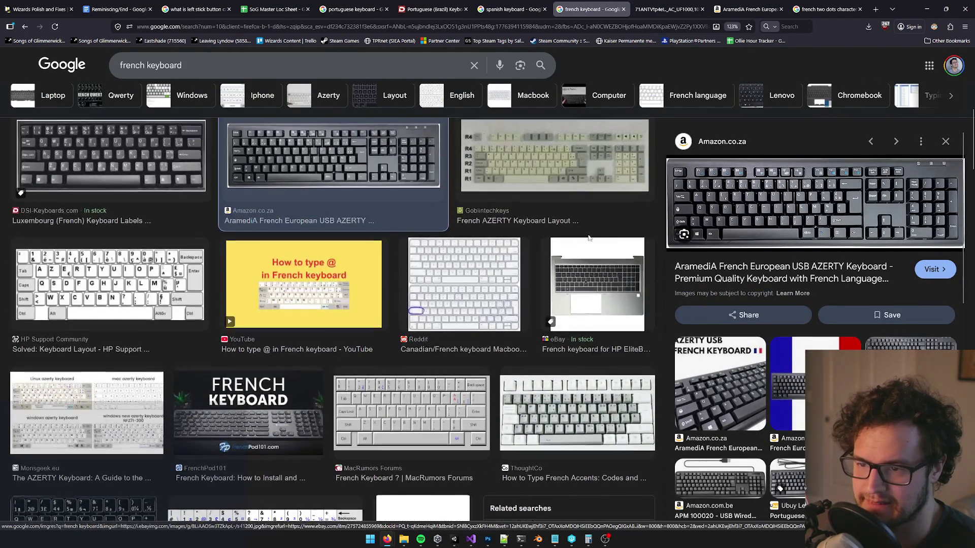
pyautogui.scroll(-9, 579, 244)
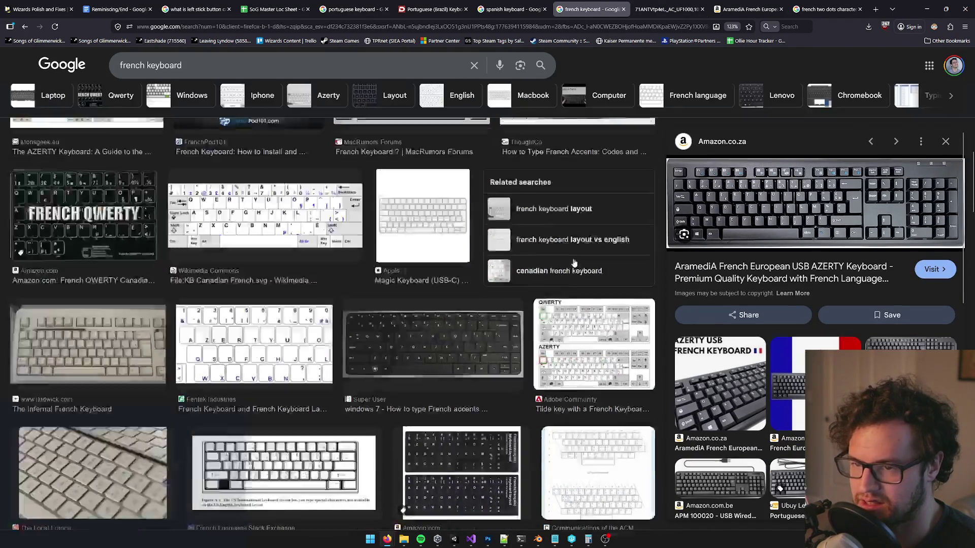
pyautogui.scroll(10, 575, 259)
pyautogui.click(927, 10)
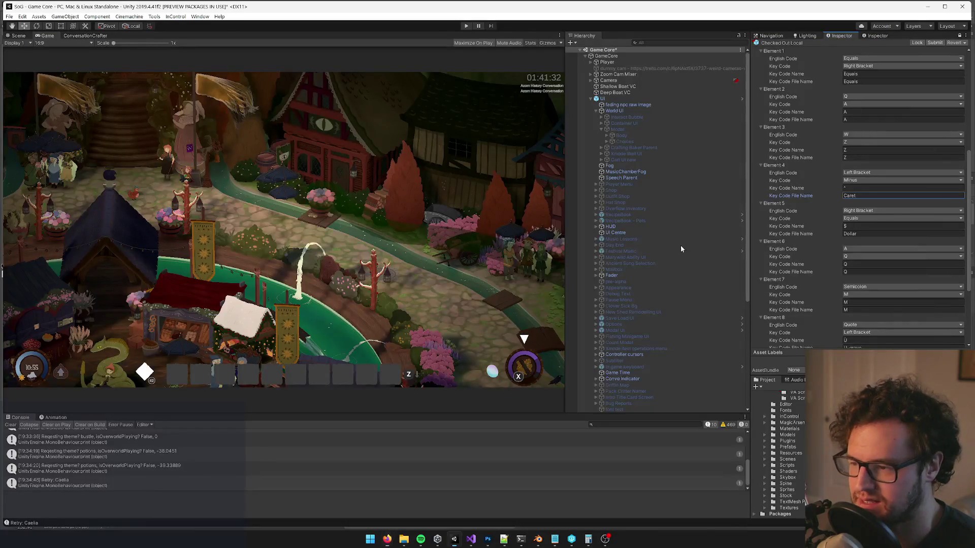
# Step: Bring Photoshop to the front and switch to the KEY_template document with the ¨^ key
pyautogui.moveTo(492, 538)
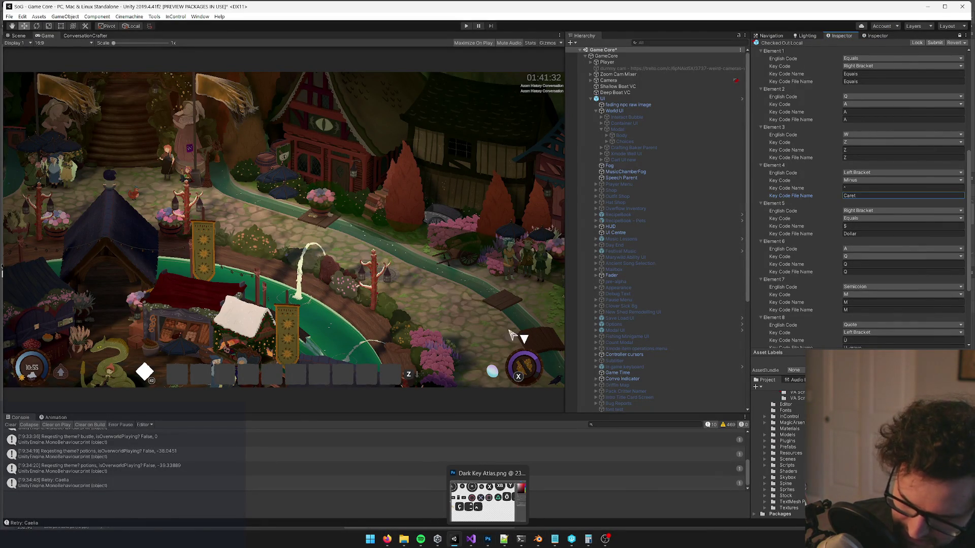
pyautogui.hotkey('alt', 'Tab')
pyautogui.hotkey('alt', 'Tab')
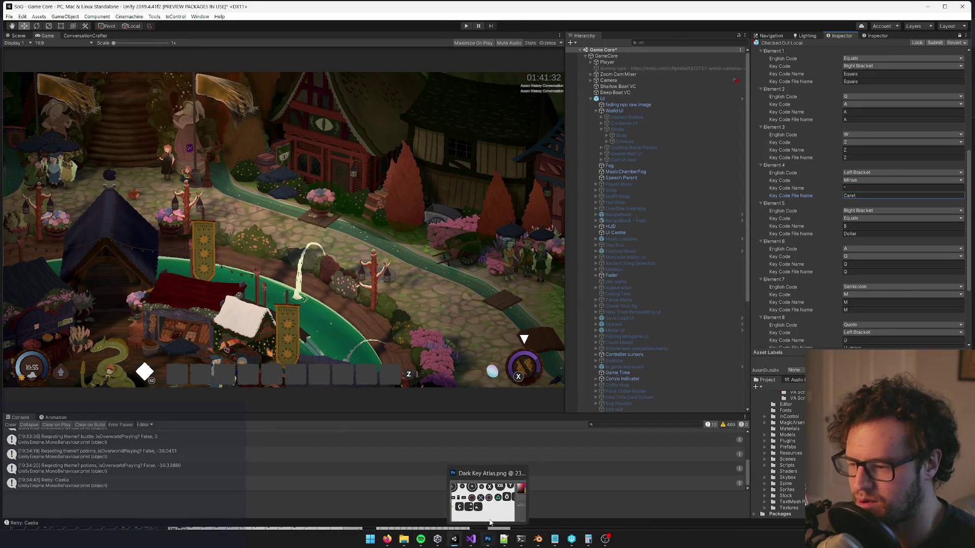
pyautogui.click(487, 500)
pyautogui.click(190, 29)
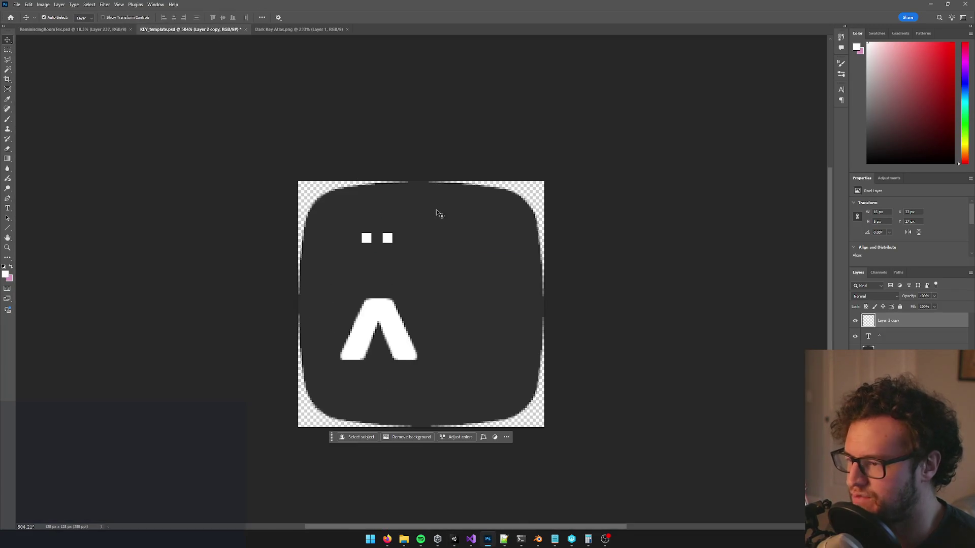
# Step: Undo back to the ç text layer, replace it with $, and centre the glyph on the key
pyautogui.hotkey('ctrl', 'z')
pyautogui.hotkey('ctrl', 'z')
pyautogui.hotkey('ctrl', 'z')
pyautogui.hotkey('ctrl', 'z')
pyautogui.hotkey('ctrl', 'z')
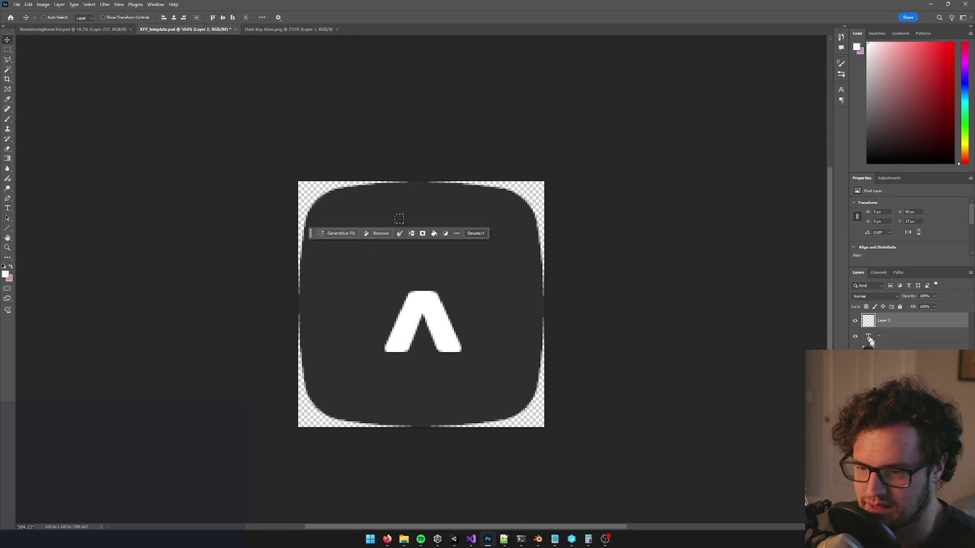
pyautogui.hotkey('ctrl', 'z')
pyautogui.hotkey('ctrl', 'z')
pyautogui.hotkey('ctrl', 'z')
pyautogui.press('t')
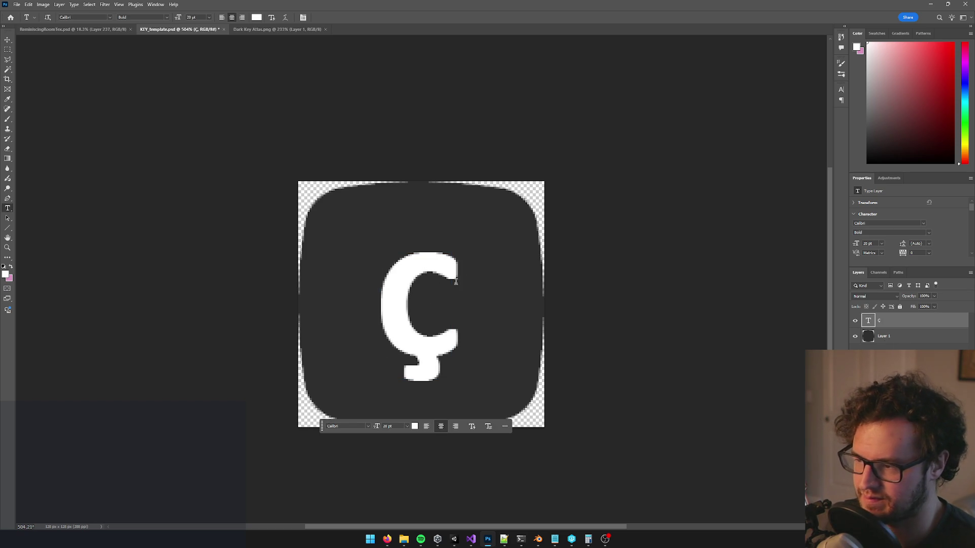
pyautogui.doubleClick(394, 285)
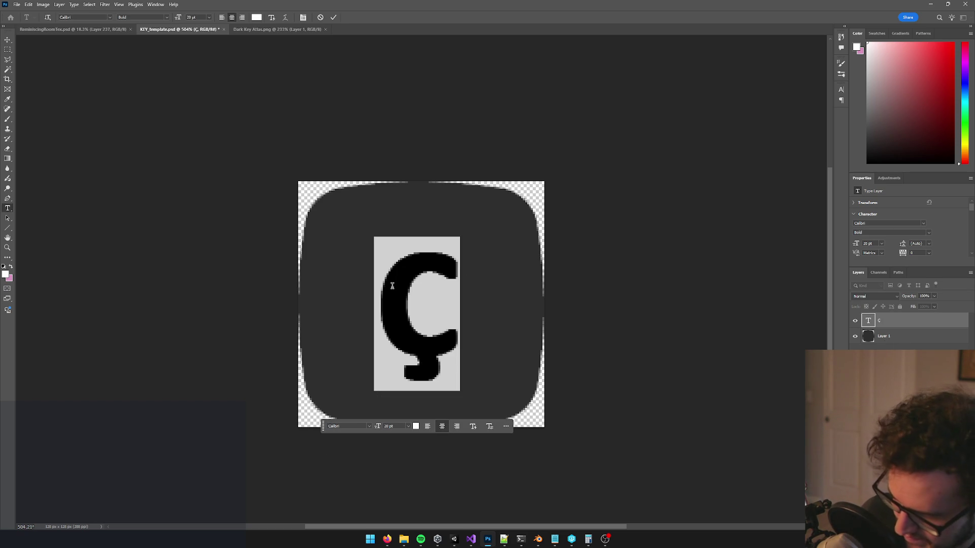
pyautogui.write('$')
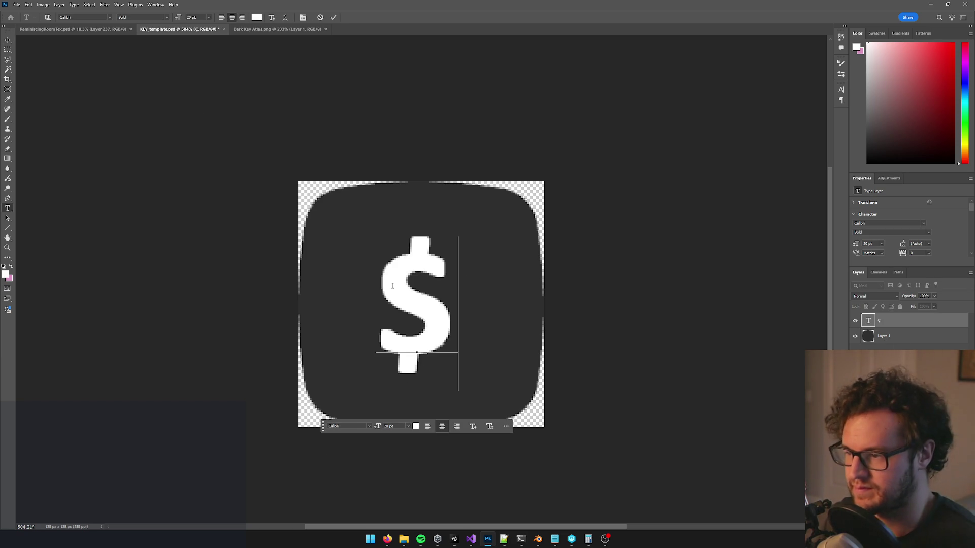
pyautogui.click(7, 40)
pyautogui.moveTo(426, 295); pyautogui.dragTo(434, 298)
pyautogui.moveTo(434, 298); pyautogui.dragTo(435, 298)
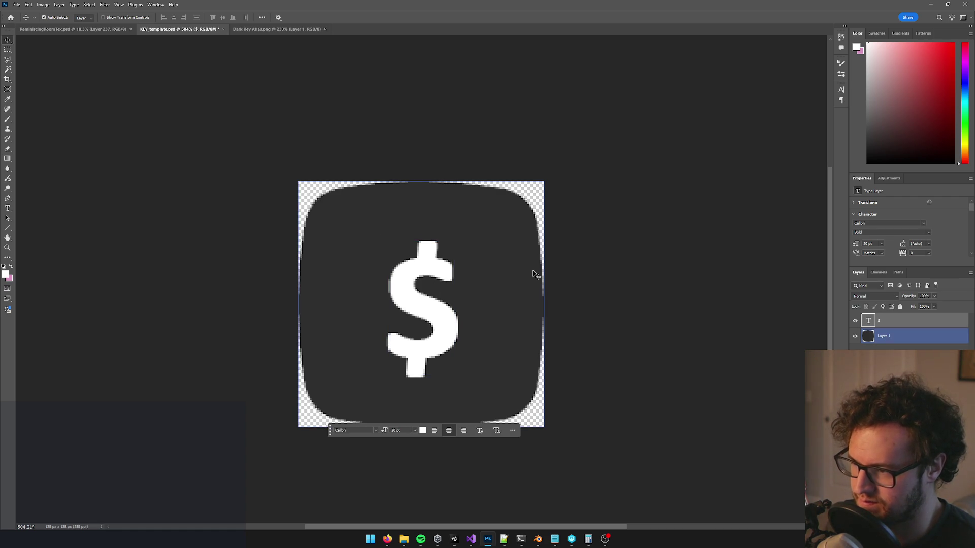
# Step: Quick-export the key as a PNG from the File > Export menu
pyautogui.scroll(-5, 535, 274)
pyautogui.scroll(4, 593, 243)
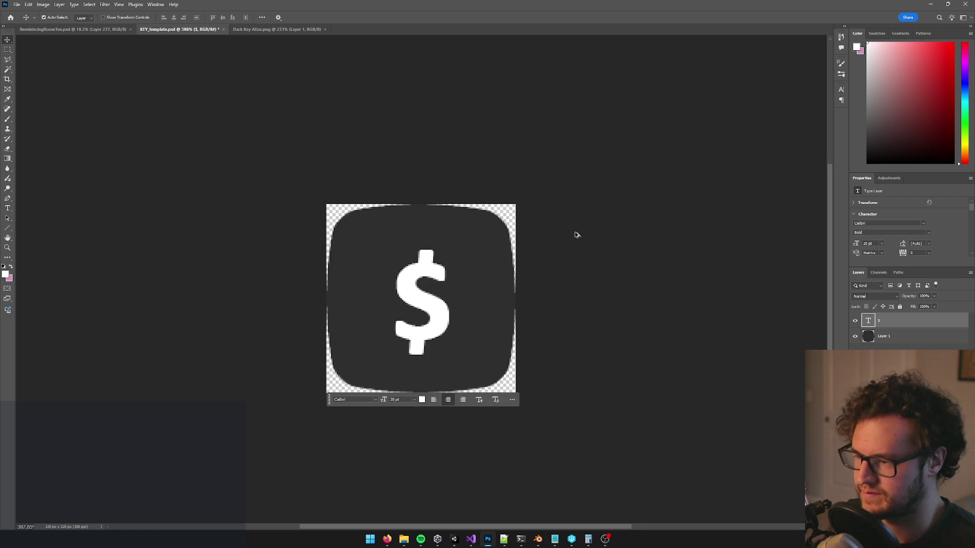
pyautogui.click(16, 4)
pyautogui.moveTo(51, 147)
pyautogui.click(142, 148)
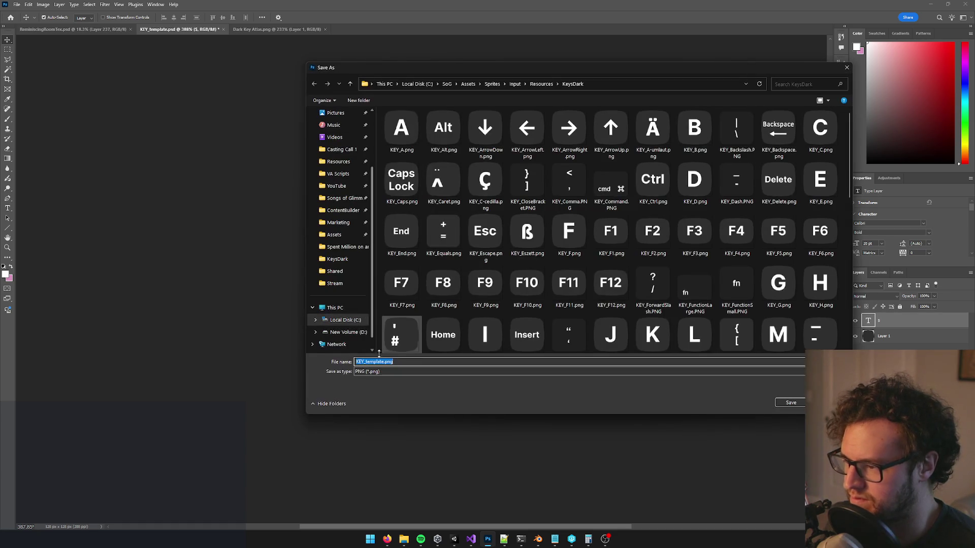
# Step: Save the $ key as KEY_Dollar.png in the KeysDark folder and merge its text layer
pyautogui.moveTo(366, 362); pyautogui.dragTo(387, 362)
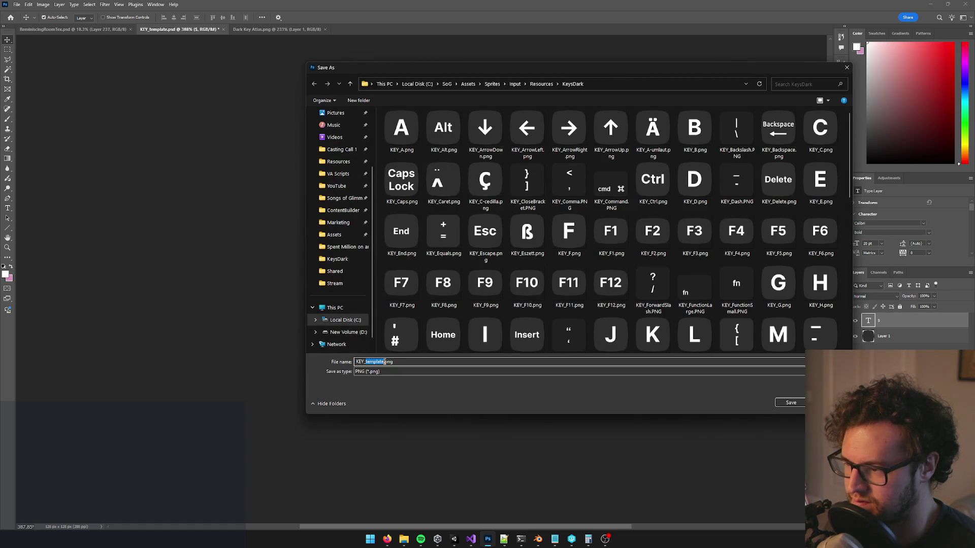
pyautogui.write('Dol')
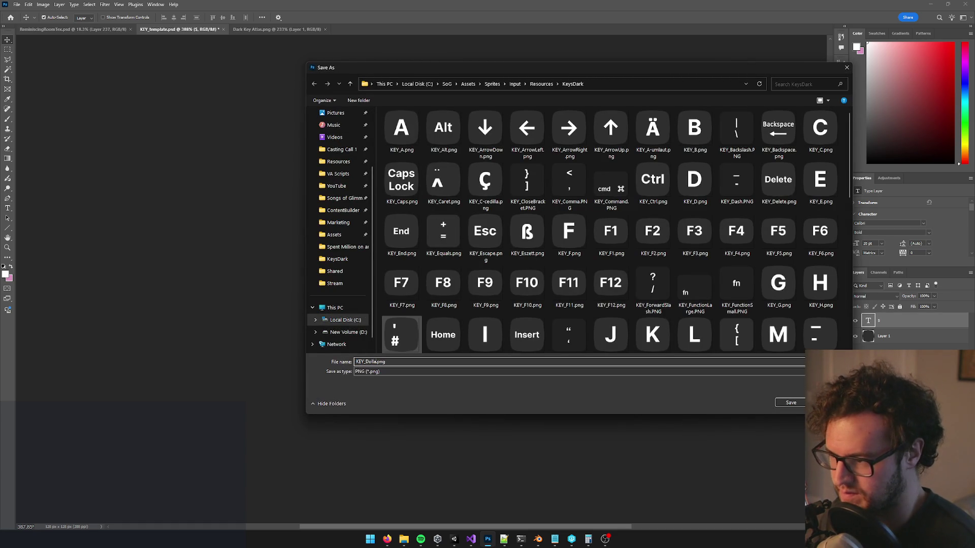
pyautogui.click(791, 402)
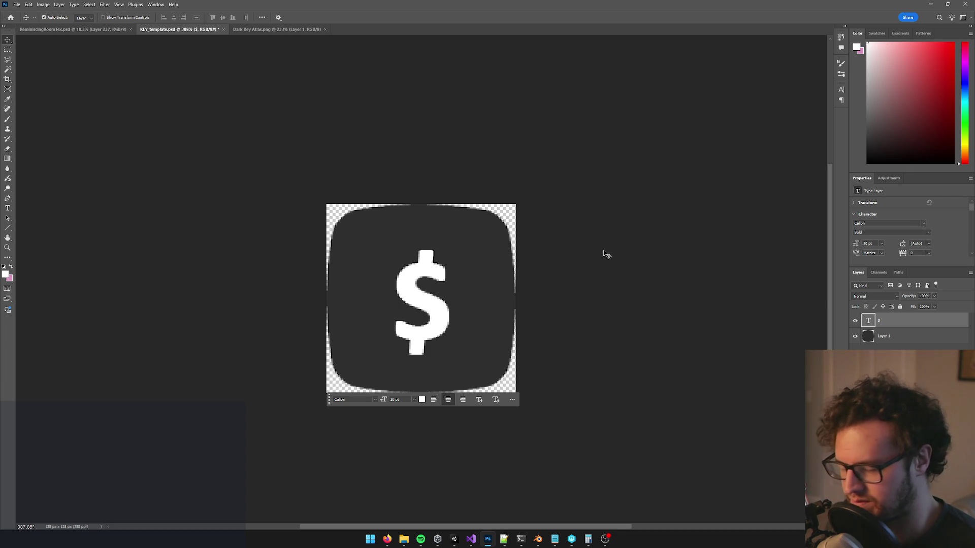
pyautogui.hotkey('ctrl', 'e')
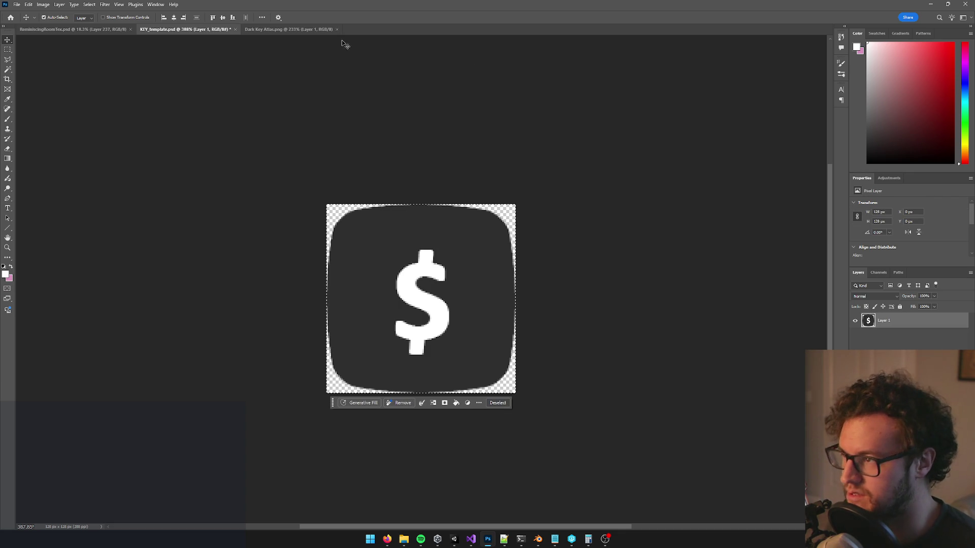
pyautogui.click(287, 29)
# Step: Paste the $ key into the atlas's bottom row beside the ç and caret keys, then return to KEY_template
pyautogui.hotkey('ctrl', 'v')
pyautogui.moveTo(432, 281); pyautogui.dragTo(485, 336)
pyautogui.scroll(-5, 602, 307)
pyautogui.scroll(3, 628, 296)
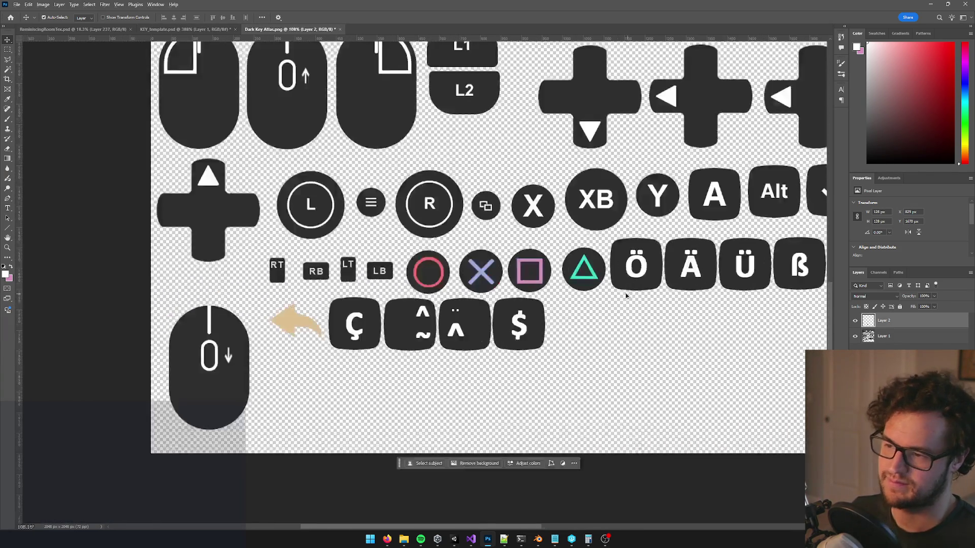
pyautogui.scroll(3, 627, 296)
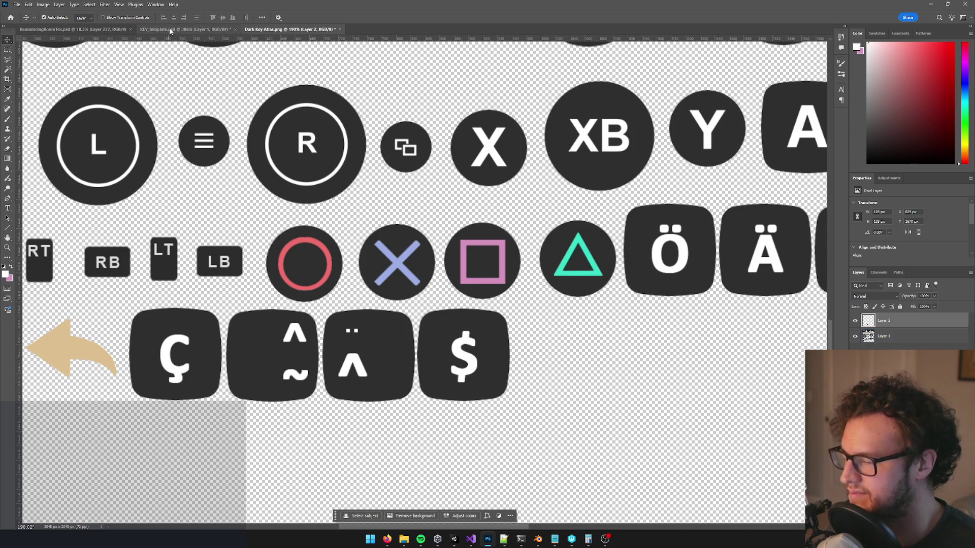
pyautogui.scroll(-8, 661, 287)
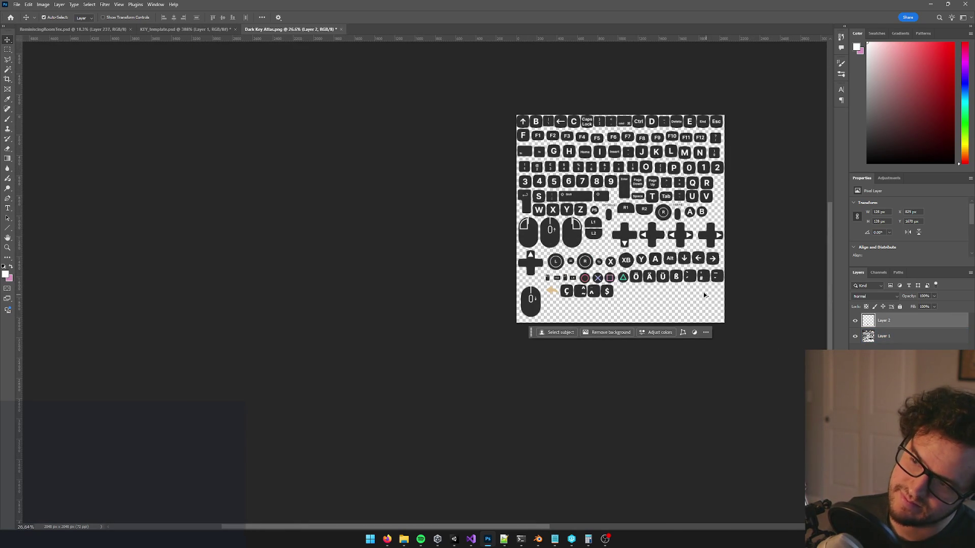
pyautogui.scroll(5, 697, 293)
pyautogui.scroll(3, 513, 298)
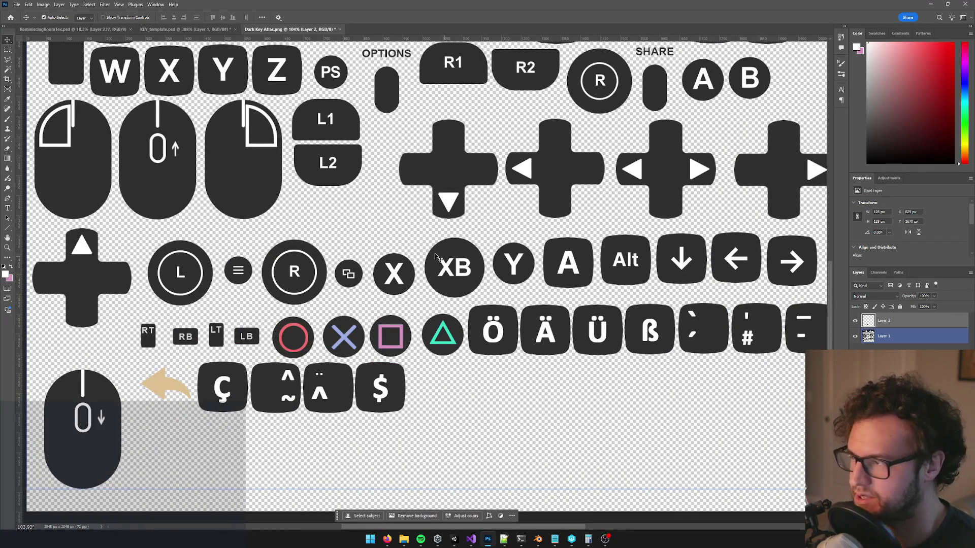
pyautogui.click(406, 245)
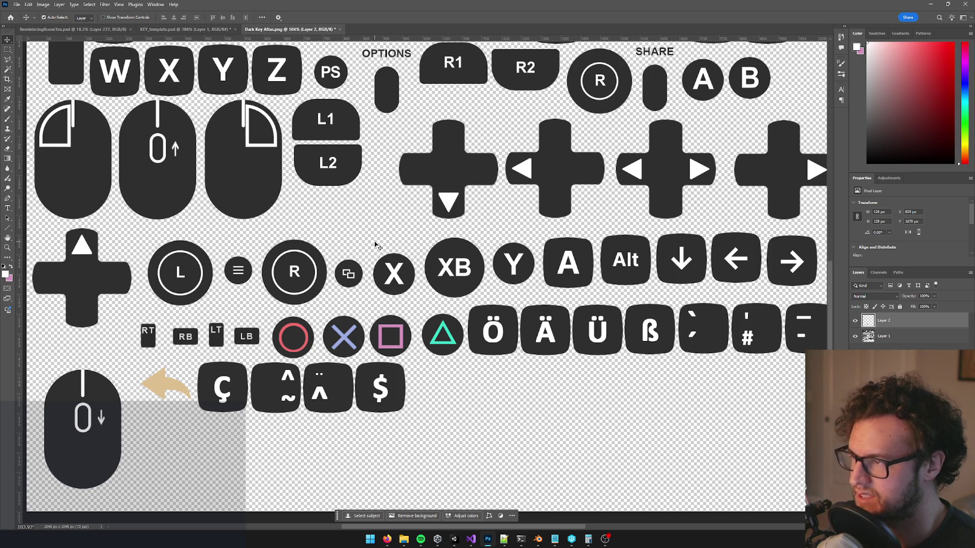
pyautogui.press('Delete')
pyautogui.hotkey('ctrl', 'shift', 'Tab')
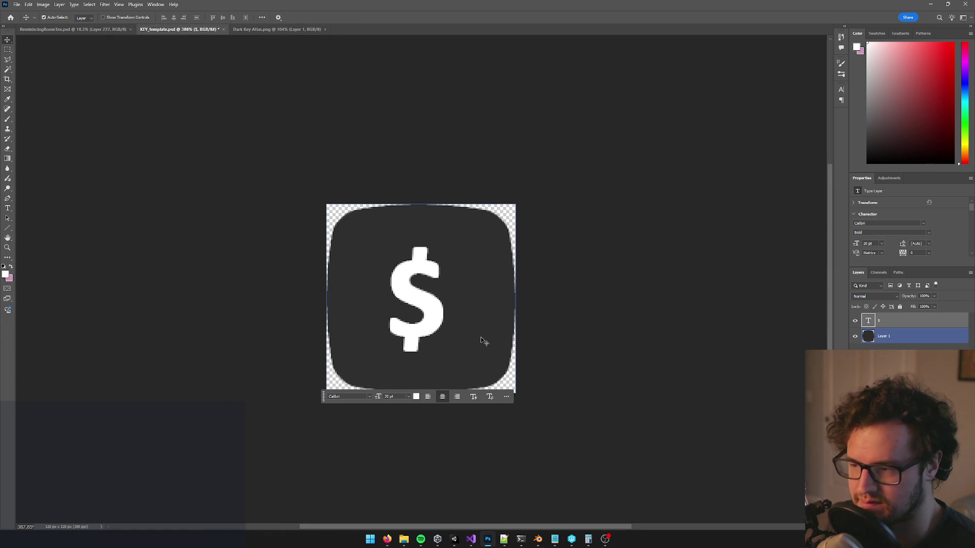
# Step: Bring the Unity editor forward so it reimports the atlas containing the $ key
pyautogui.moveTo(387, 539)
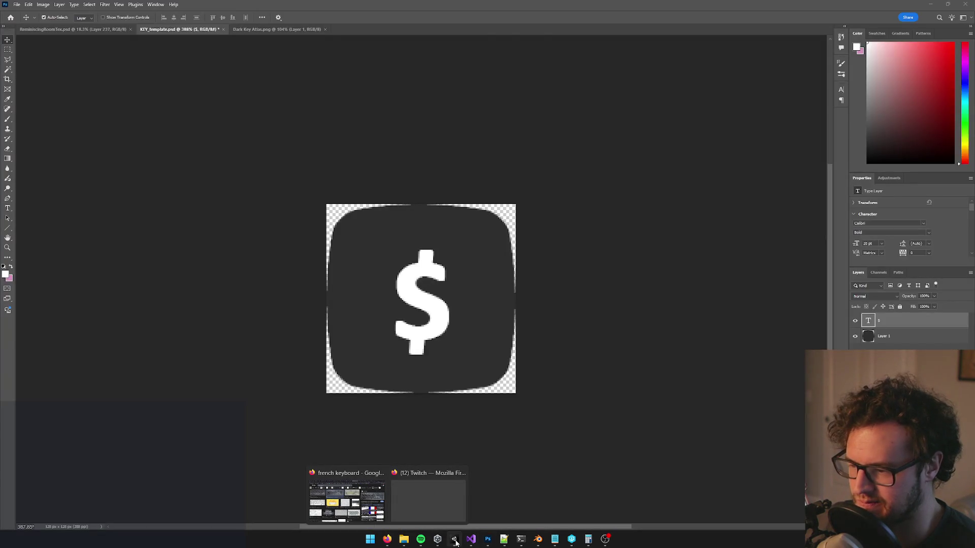
pyautogui.click(455, 539)
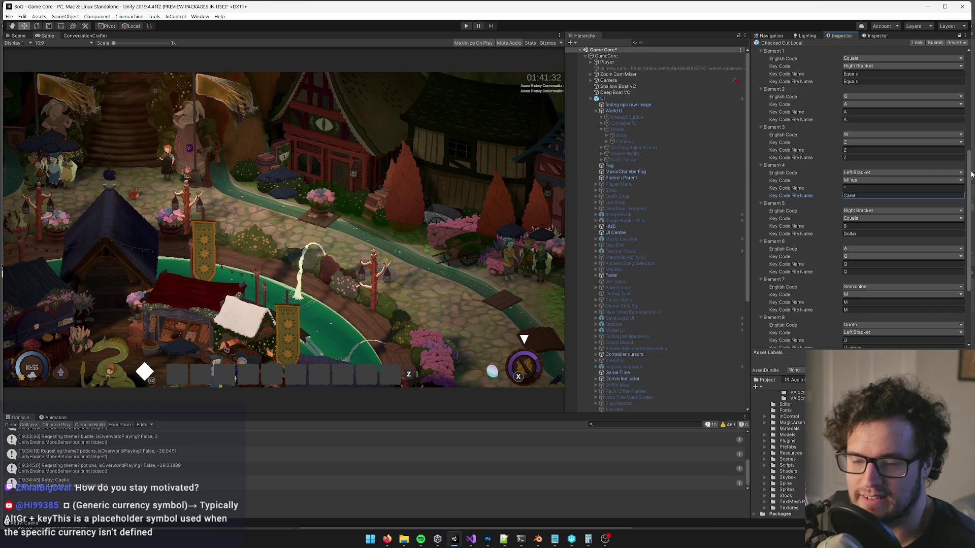
# Step: Maximize the Unity editor window and drag at its right edge to adjust the view
pyautogui.click(945, 7)
pyautogui.moveTo(973, 172); pyautogui.dragTo(972, 176)
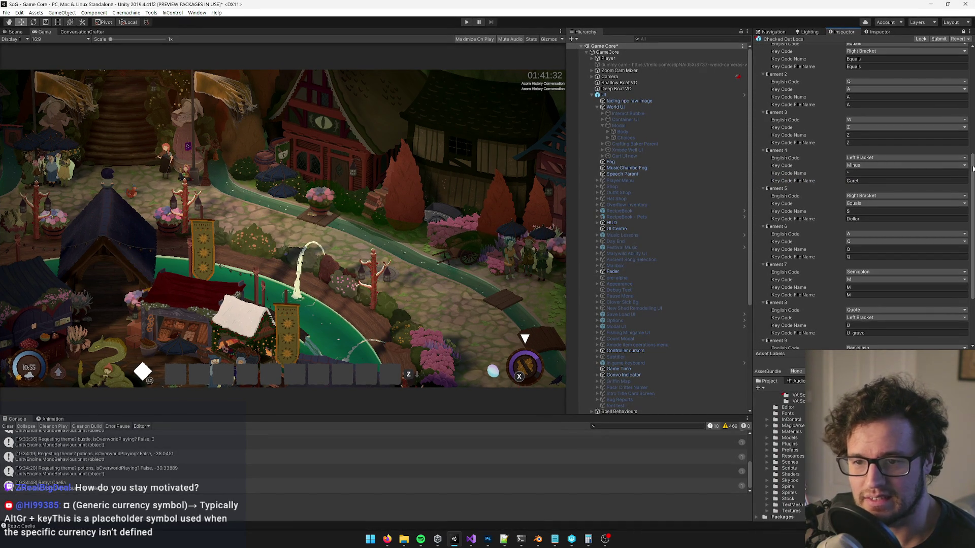
pyautogui.moveTo(973, 168); pyautogui.dragTo(973, 173)
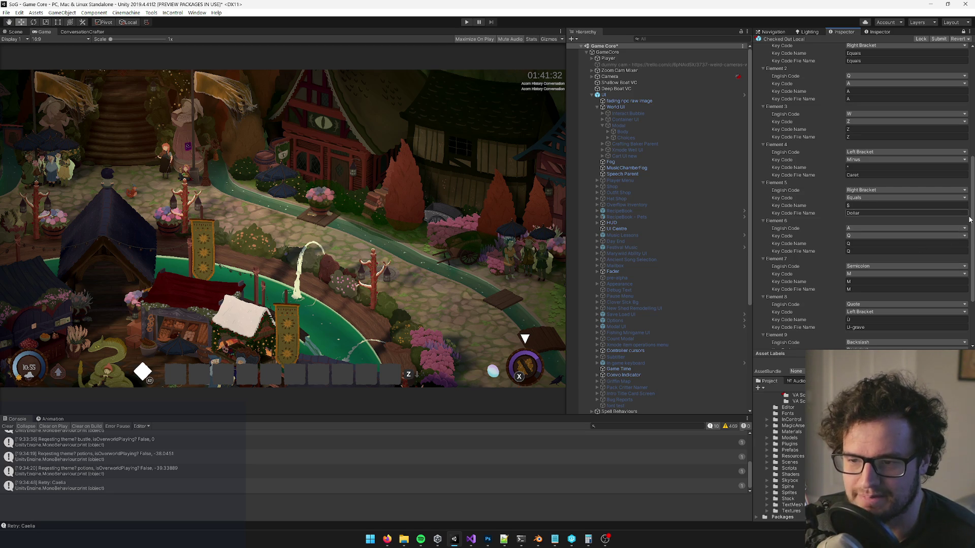
# Step: Scroll the Inspector to Elements 8–9 and select Element 8's Ù Key Code Name value
pyautogui.scroll(-1, 968, 216)
pyautogui.scroll(-3, 863, 198)
pyautogui.moveTo(973, 246); pyautogui.dragTo(972, 247)
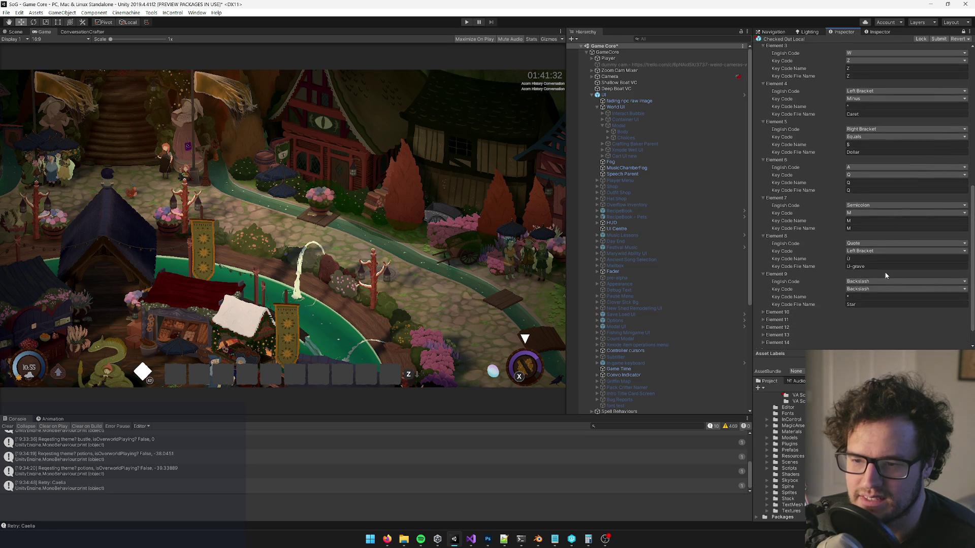
pyautogui.click(870, 259)
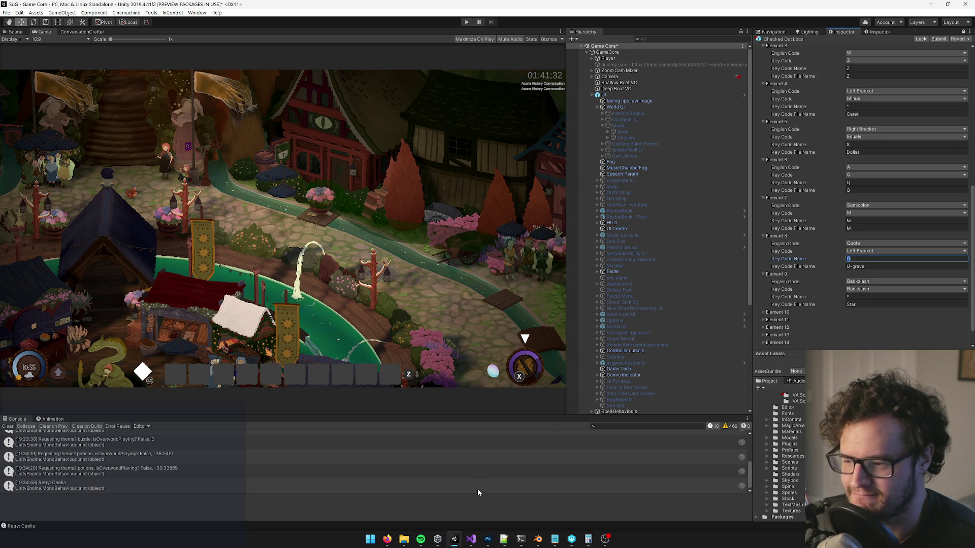
# Step: Switch to the KEY_template.psd document in Photoshop
pyautogui.moveTo(387, 539)
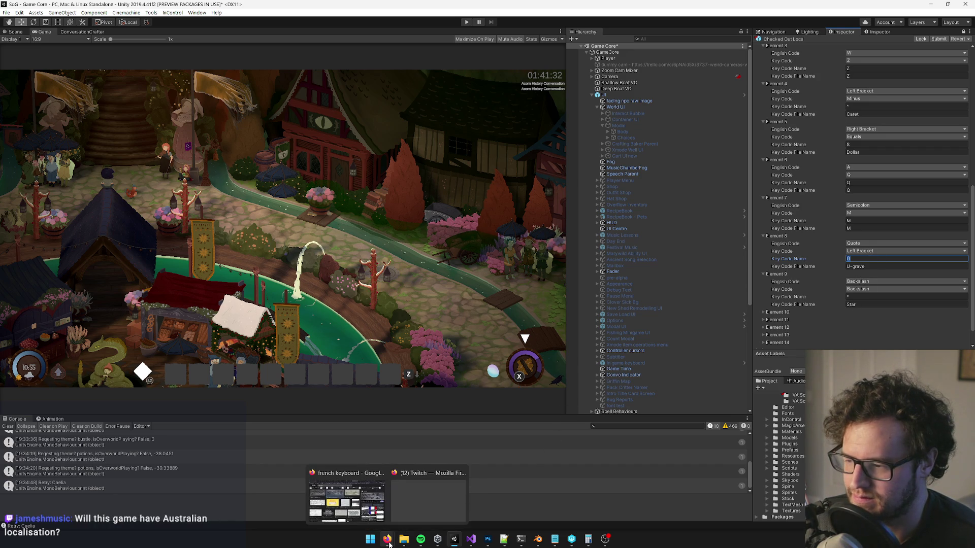
pyautogui.moveTo(494, 545)
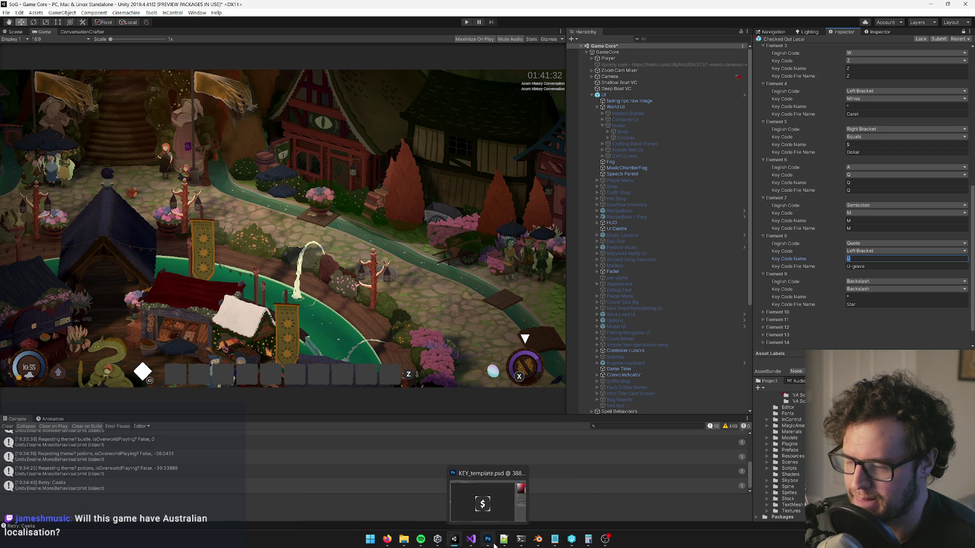
pyautogui.click(489, 542)
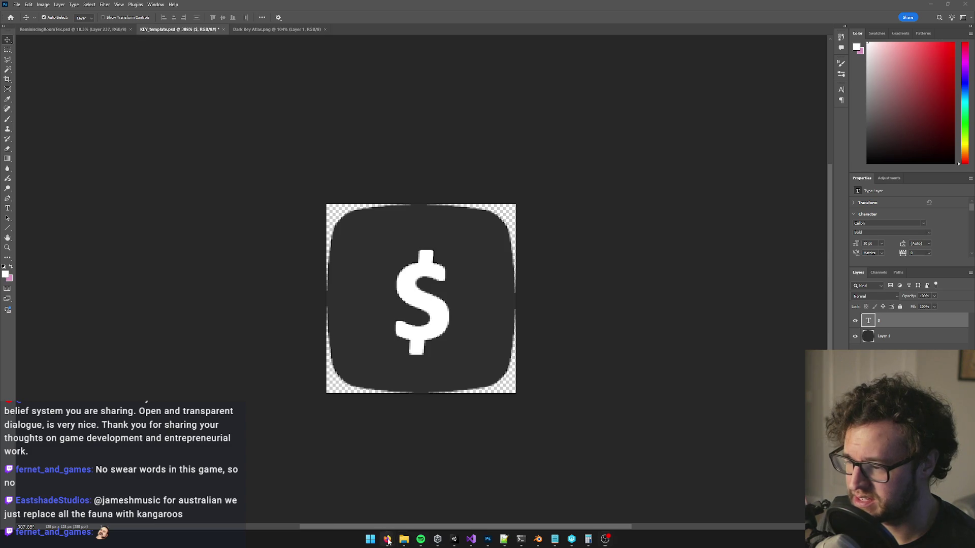
# Step: Review the template's white $ key glyph in Calibri Bold 20 pt on the dark rounded key
pyautogui.moveTo(387, 539)
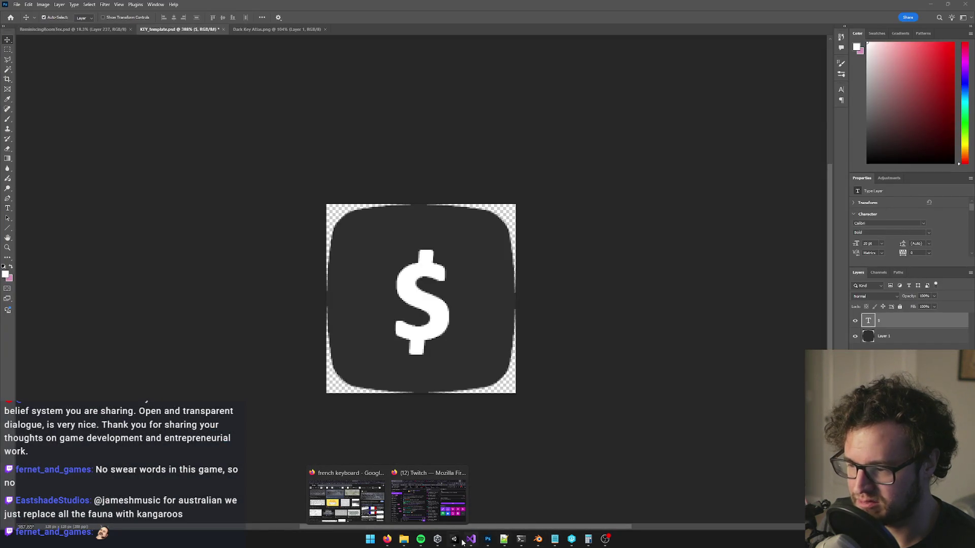
# Step: Replace the $ text with Ù and nudge the glyph slightly down and left
pyautogui.click(454, 540)
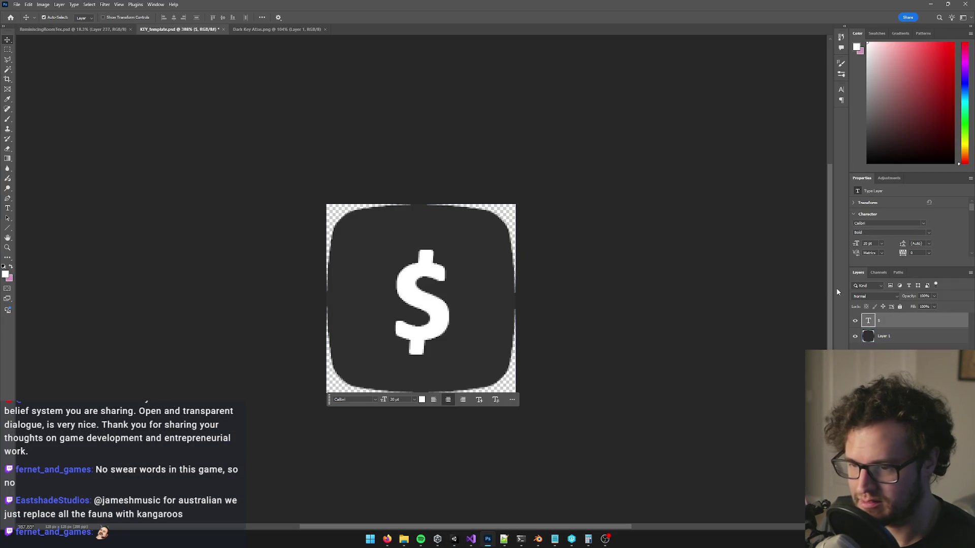
pyautogui.doubleClick(426, 294)
pyautogui.hotkey('ctrl', 'a')
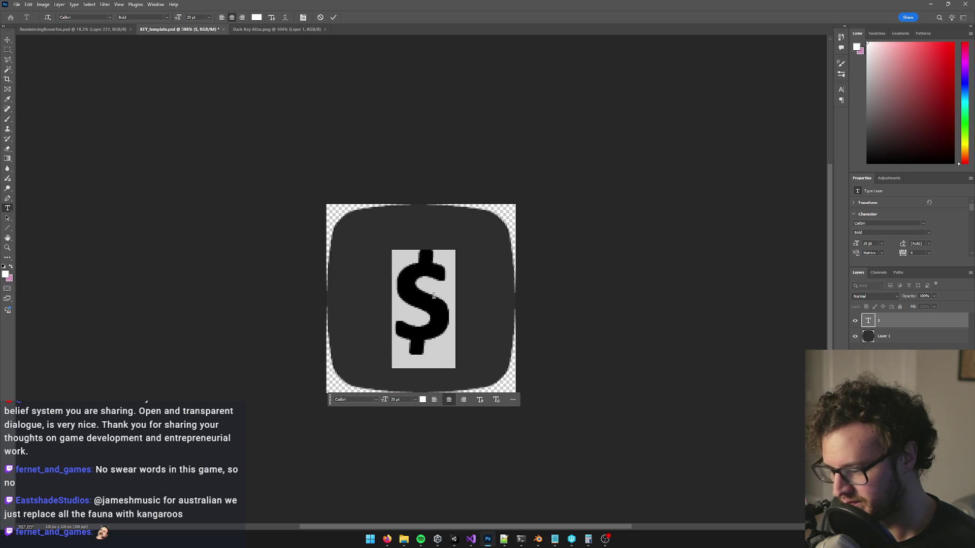
pyautogui.write('Ù')
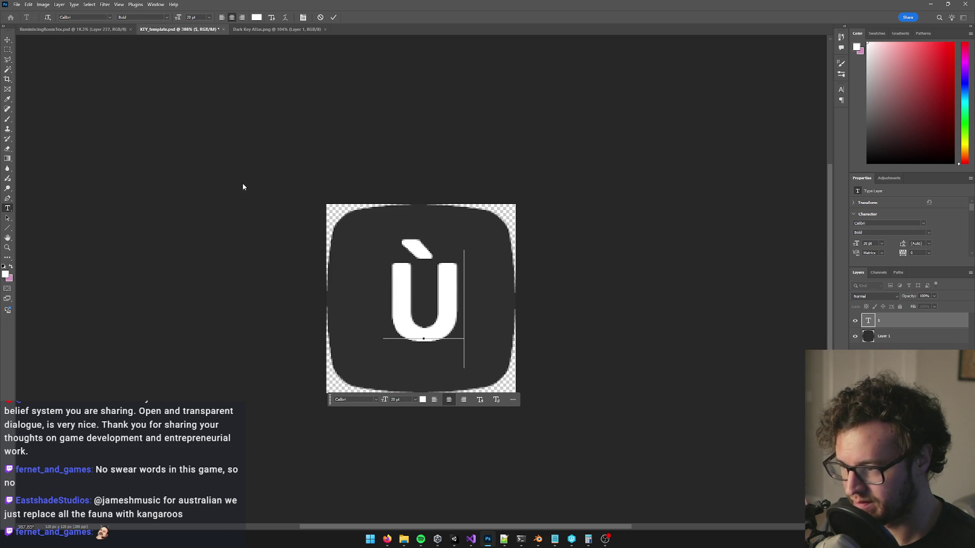
pyautogui.click(7, 39)
pyautogui.press('Down')
pyautogui.press('Down')
pyautogui.press('Left')
pyautogui.press('Down')
pyautogui.press('Left')
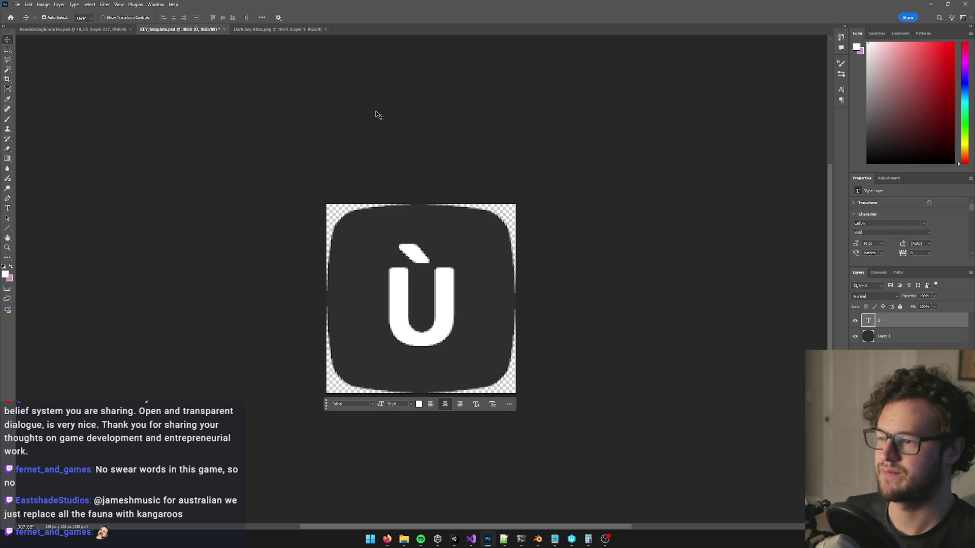
# Step: Quick Export the key as a PNG named KEY_U-grave.png
pyautogui.click(17, 4)
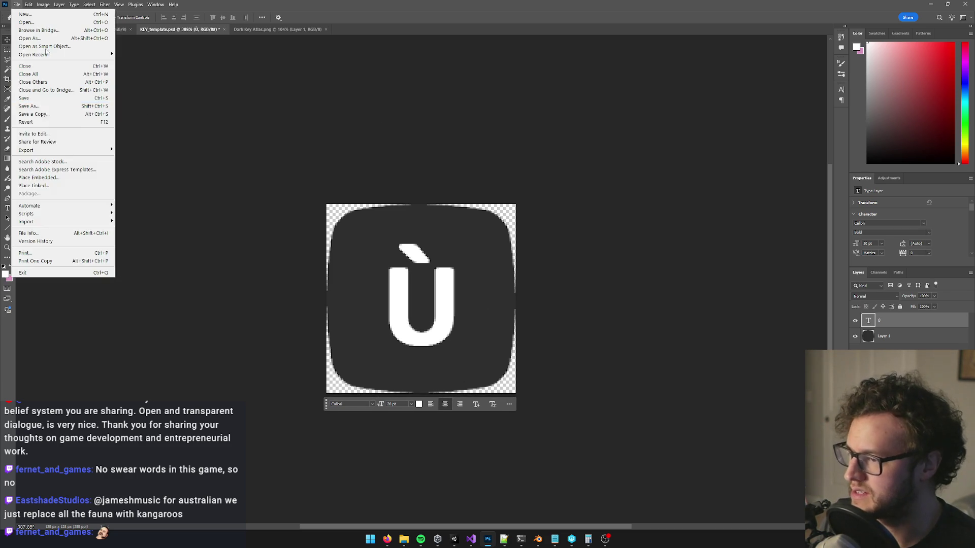
pyautogui.moveTo(50, 150)
pyautogui.click(144, 149)
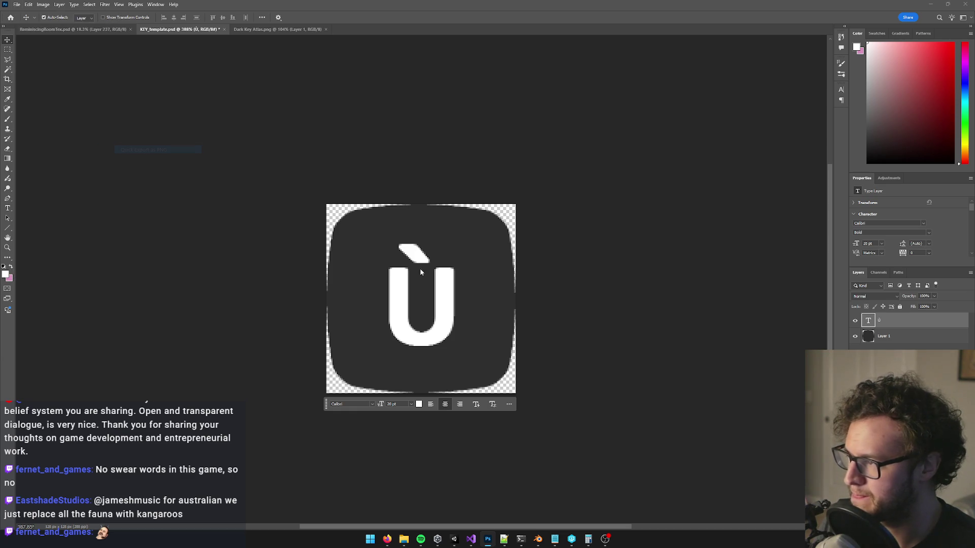
pyautogui.click(455, 541)
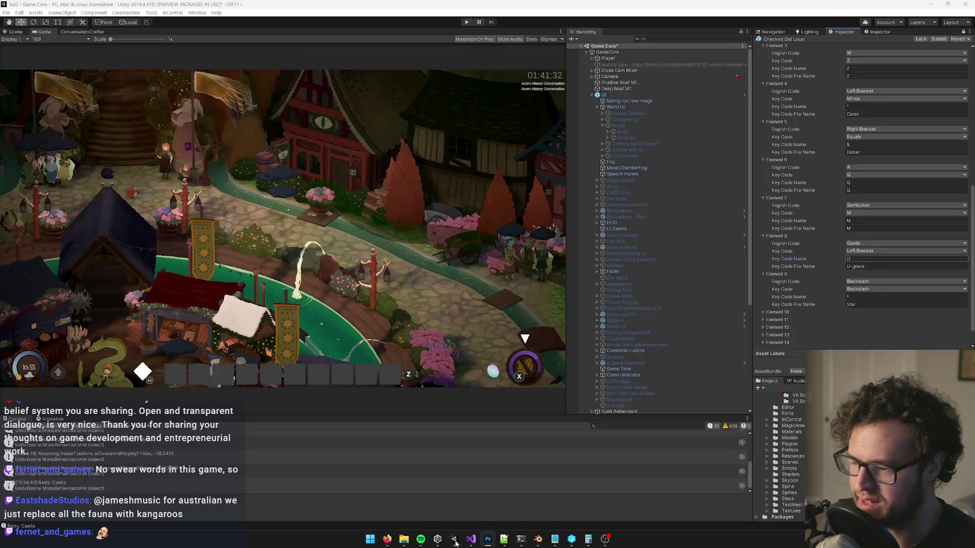
pyautogui.click(488, 539)
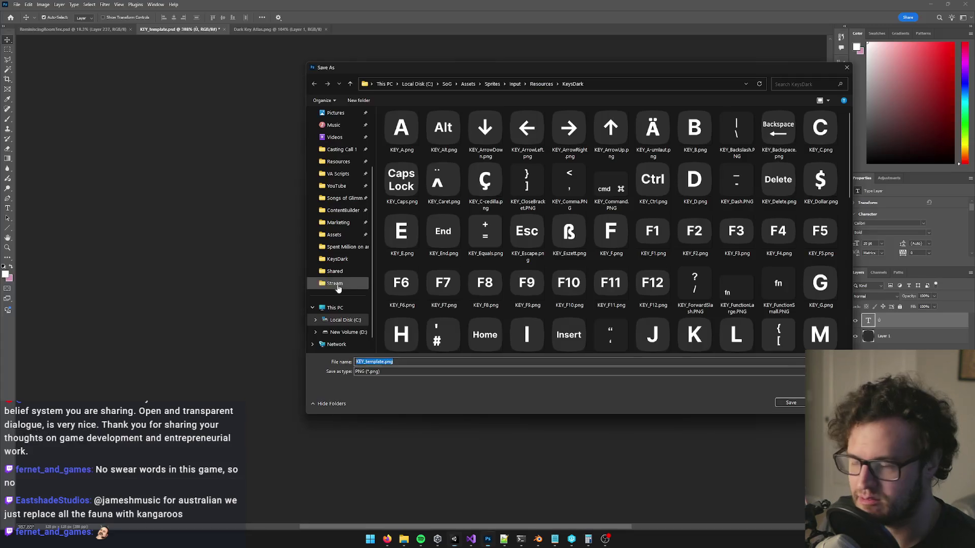
pyautogui.click(383, 362)
pyautogui.doubleClick(382, 362)
pyautogui.click(382, 362)
pyautogui.doubleClick(382, 362)
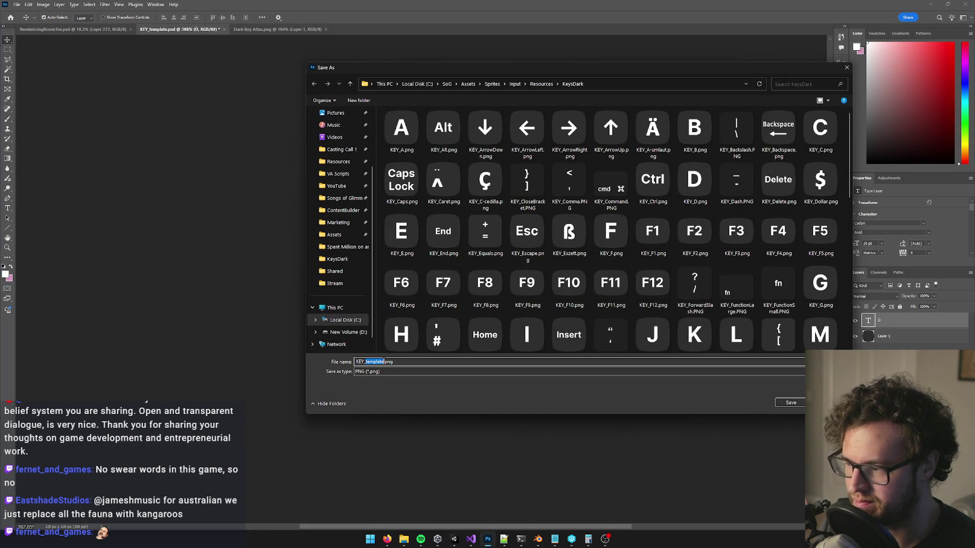
pyautogui.write('U-grave')
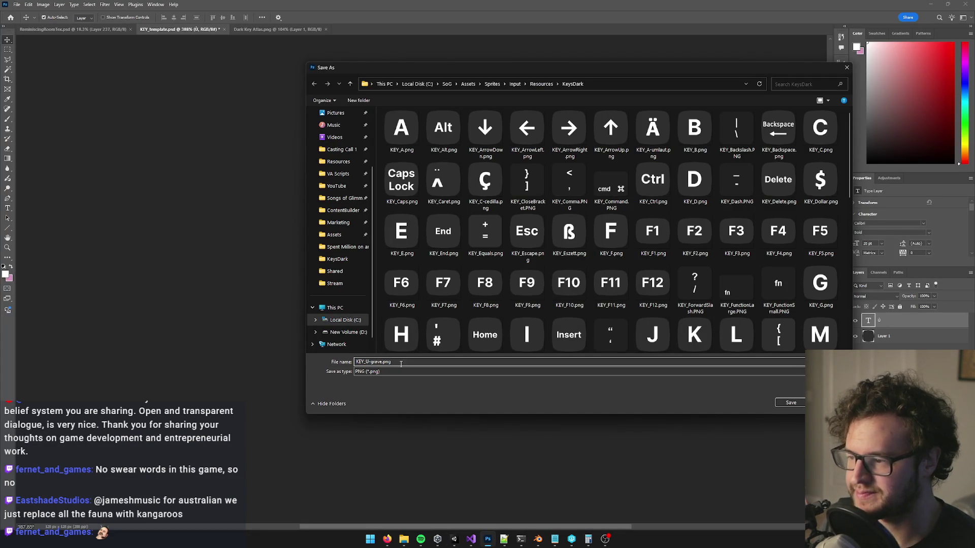
pyautogui.click(784, 403)
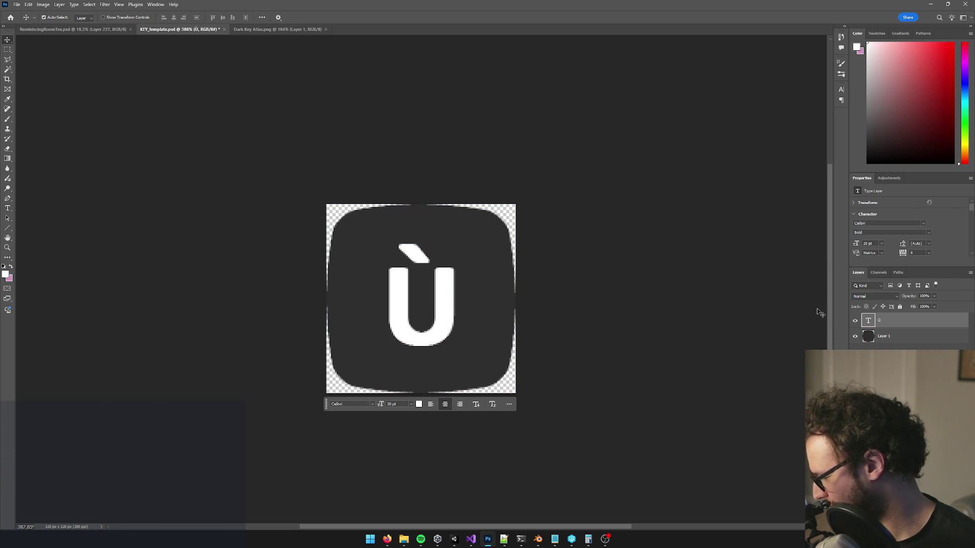
# Step: Merge the Ù text into Layer 1, select and copy the tile, then undo the merge
pyautogui.click(897, 339)
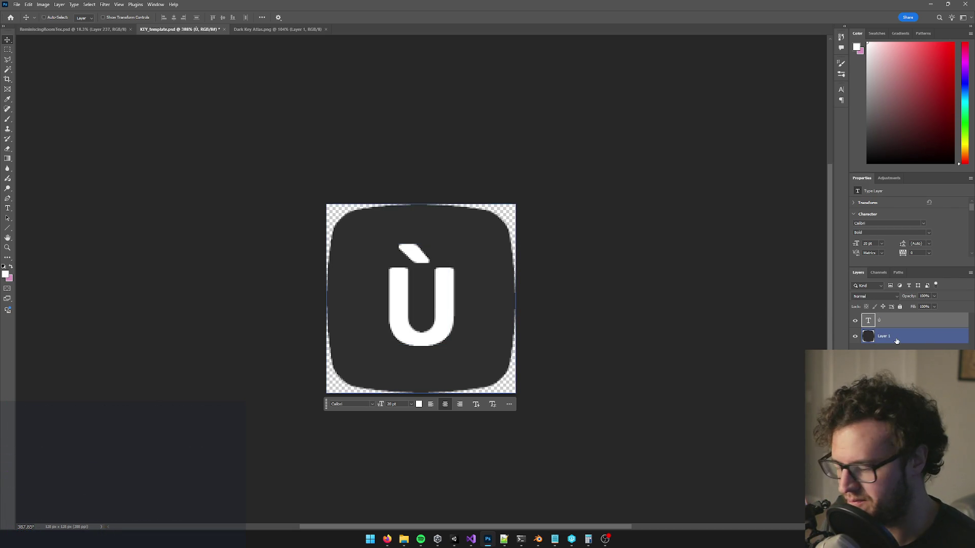
pyautogui.hotkey('ctrl', 'e')
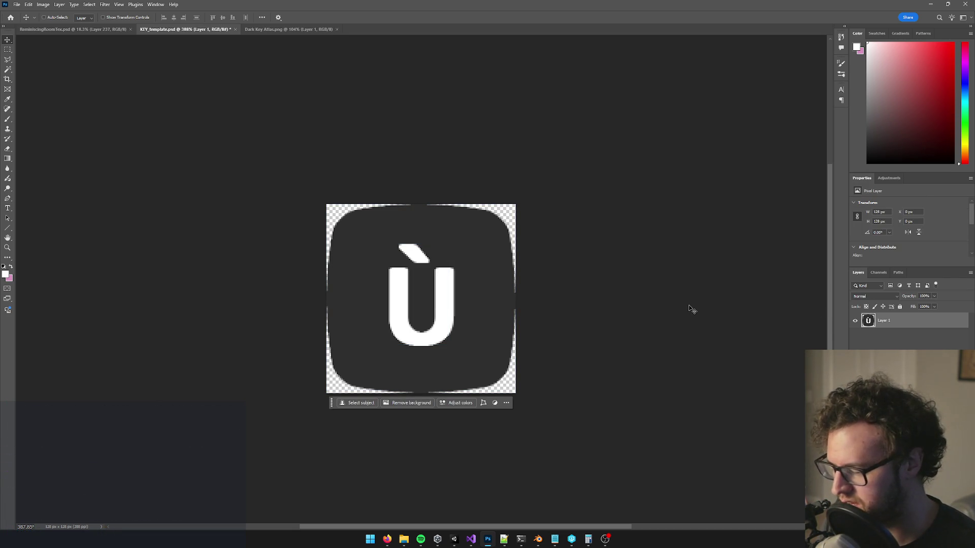
pyautogui.hotkey('ctrl', 'a')
pyautogui.hotkey('ctrl', 'z')
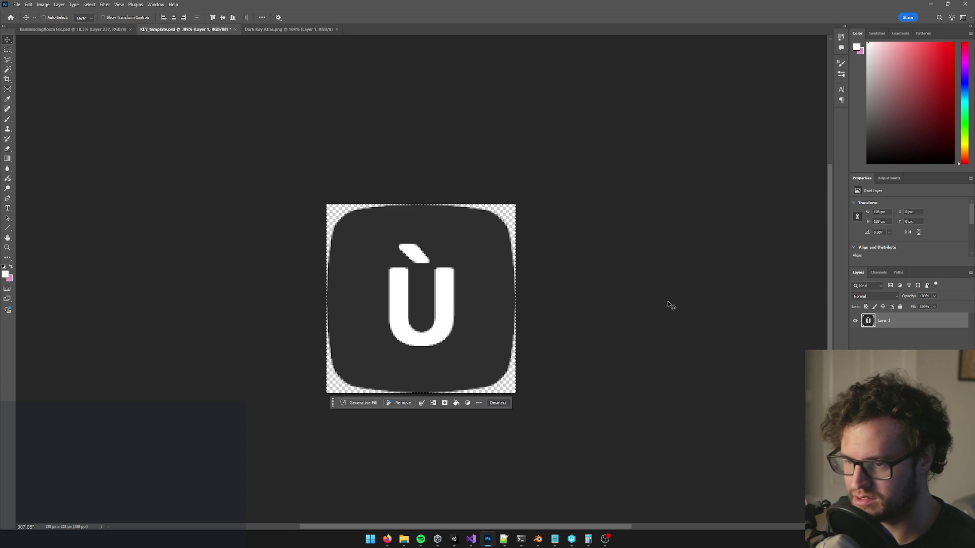
pyautogui.hotkey('ctrl', 'z')
# Step: Paste the Ù tile into the Dark Key Atlas right of the $ key and save the atlas
pyautogui.click(311, 31)
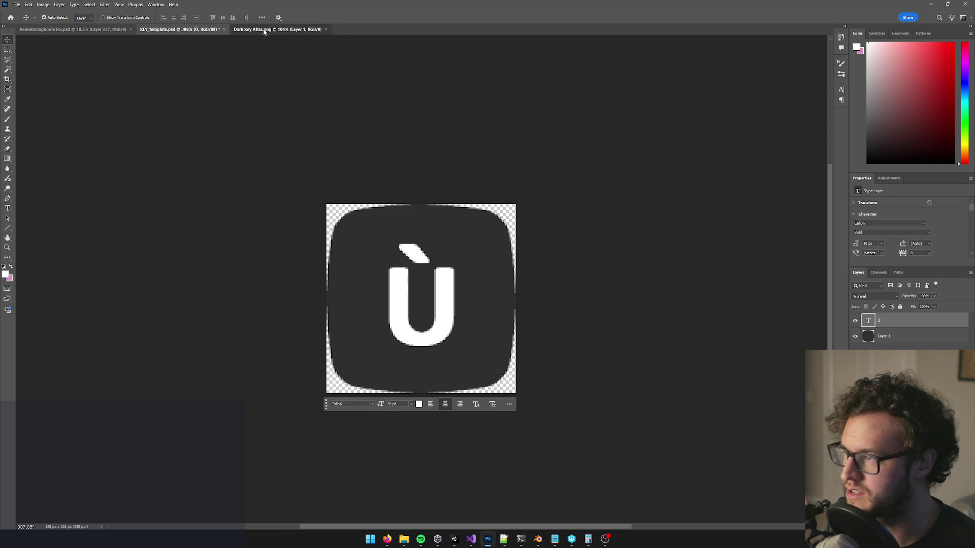
pyautogui.hotkey('ctrl', 'v')
pyautogui.moveTo(440, 286); pyautogui.dragTo(442, 404)
pyautogui.press('Up')
pyautogui.press('Up')
pyautogui.press('Up')
pyautogui.press('Right')
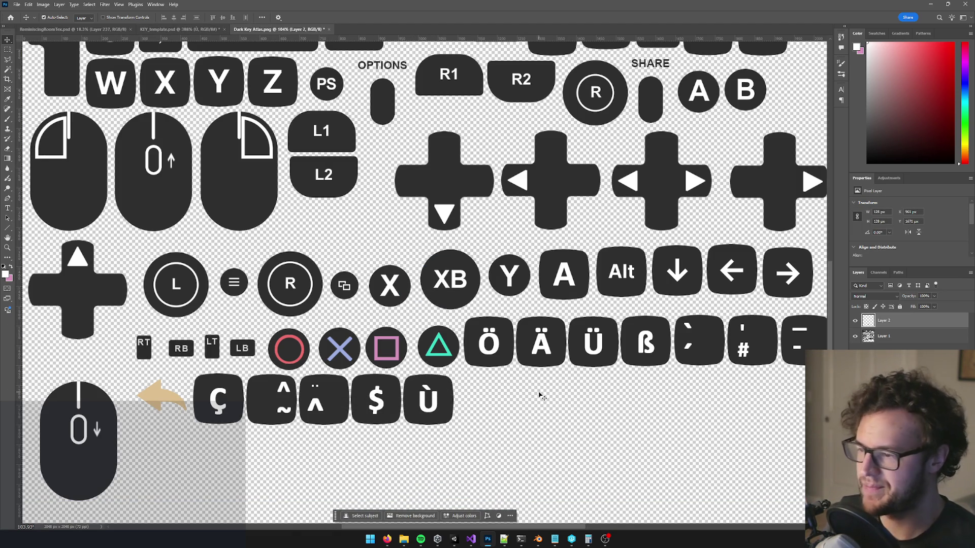
pyautogui.hotkey('ctrl', 's')
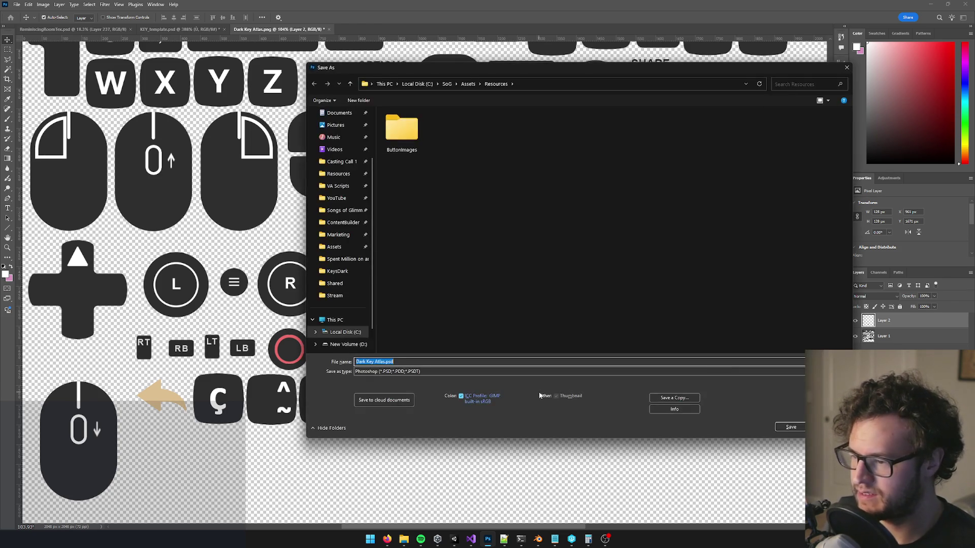
pyautogui.click(789, 427)
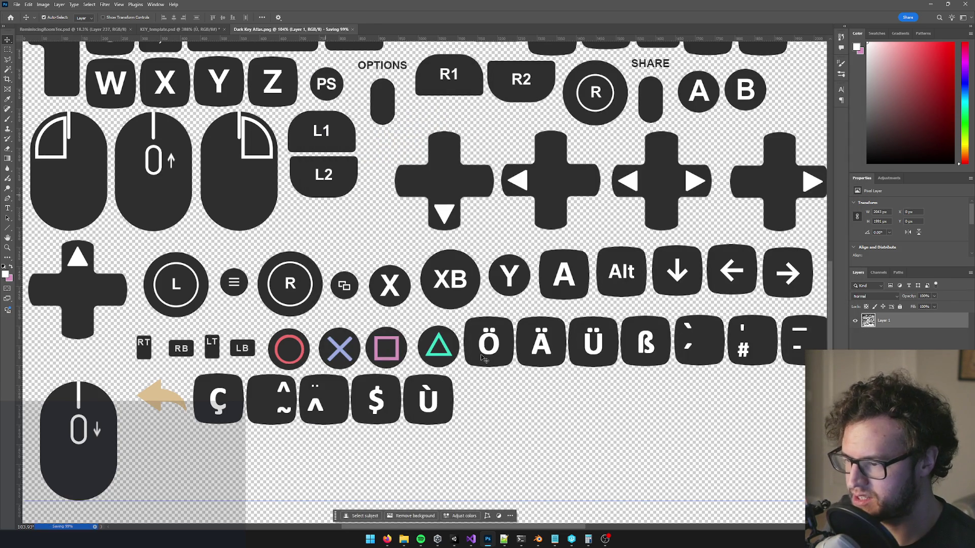
pyautogui.click(177, 29)
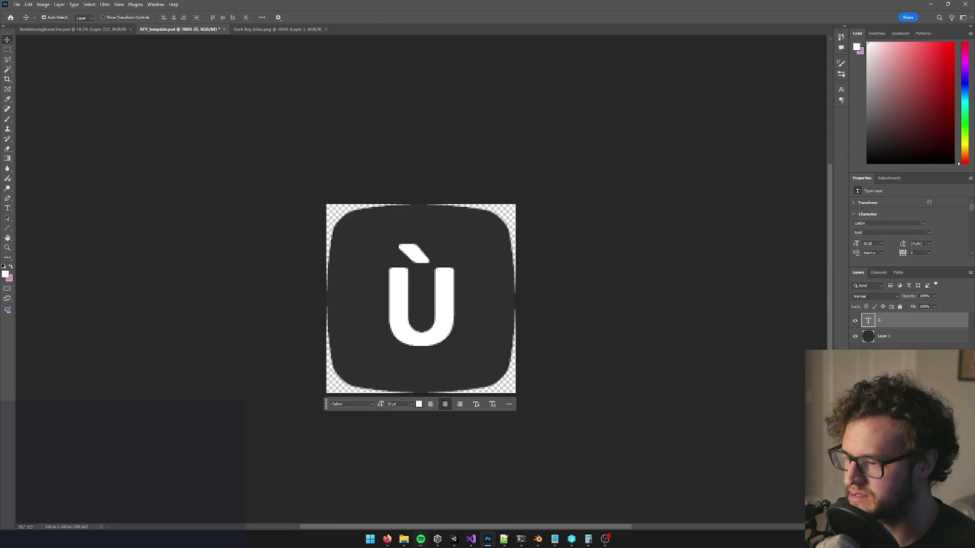
# Step: In Unity, name Element 9's Key Code Name '*'
pyautogui.click(454, 540)
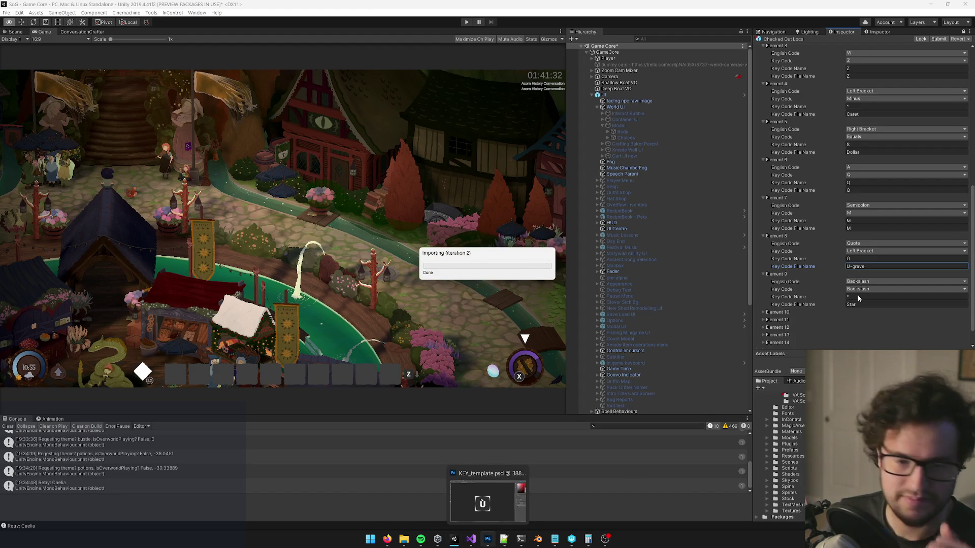
pyautogui.click(849, 297)
pyautogui.write('*')
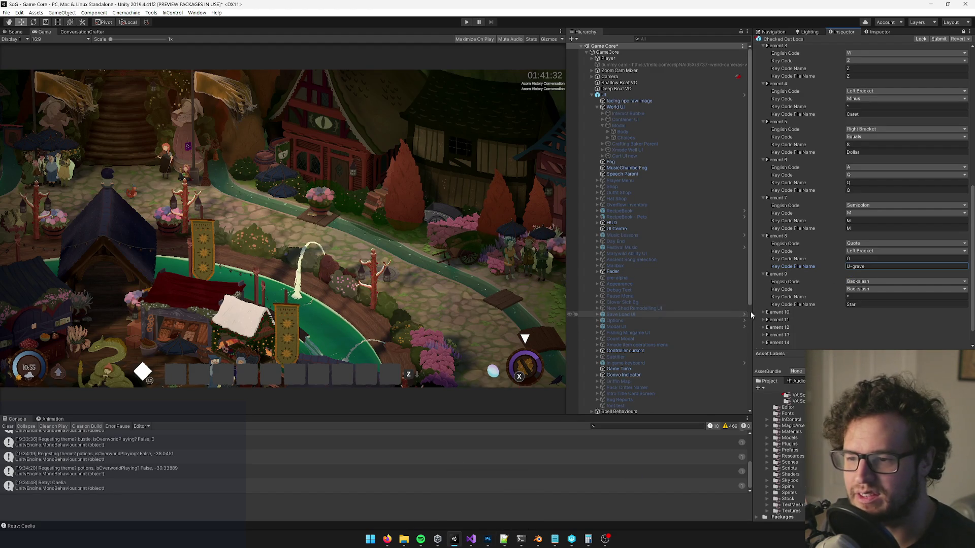
pyautogui.click(762, 312)
# Step: Expand Element 10 and bring the French keyboard image search back up
pyautogui.click(872, 298)
pyautogui.moveTo(389, 539)
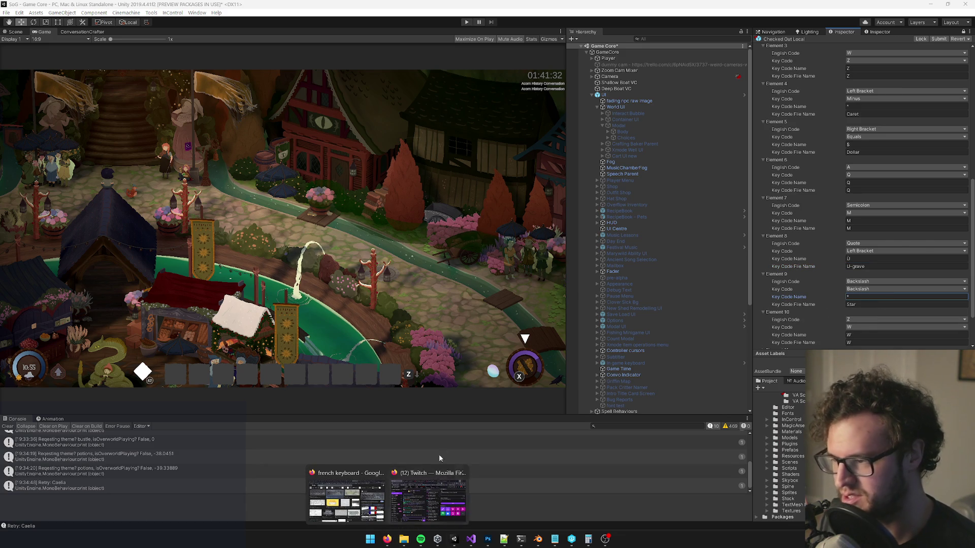
pyautogui.click(346, 500)
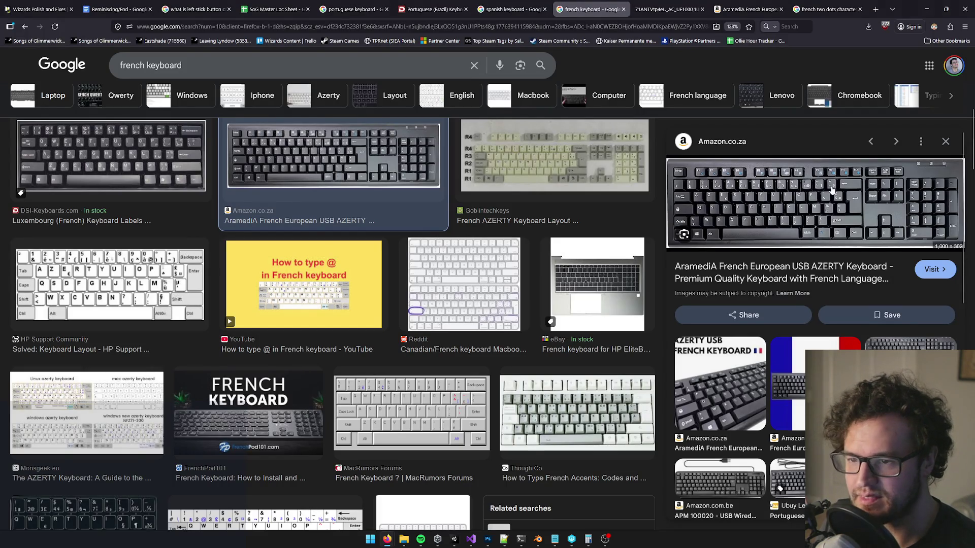
# Step: View the Amazon keyboard image at reset zoom, then search 'french star key keyboard'
pyautogui.hotkey('ctrl', 'Tab')
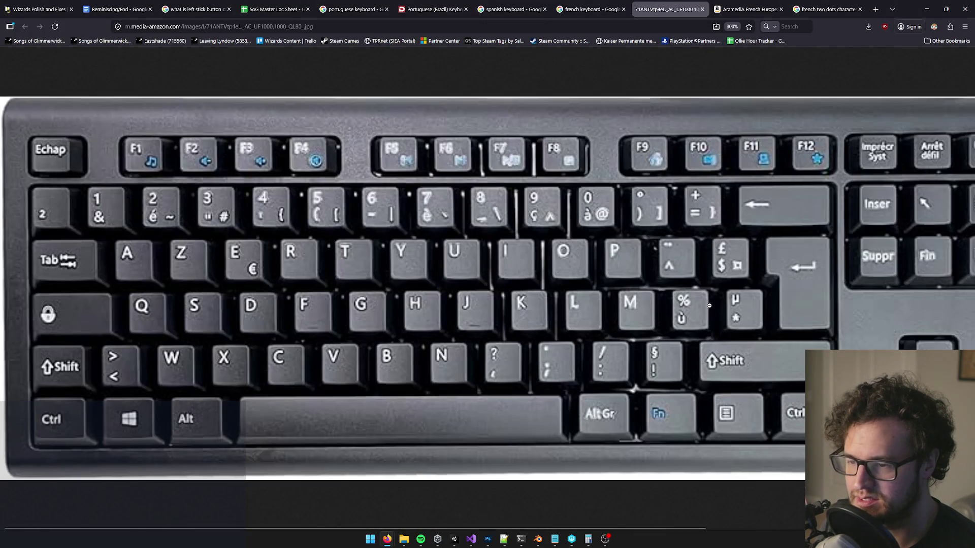
pyautogui.hotkey('ctrl', '0')
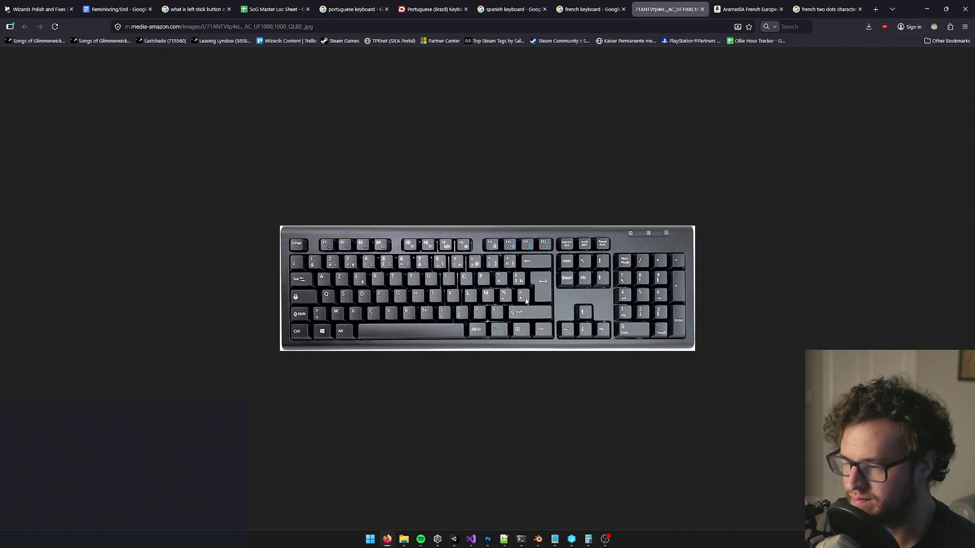
pyautogui.click(875, 8)
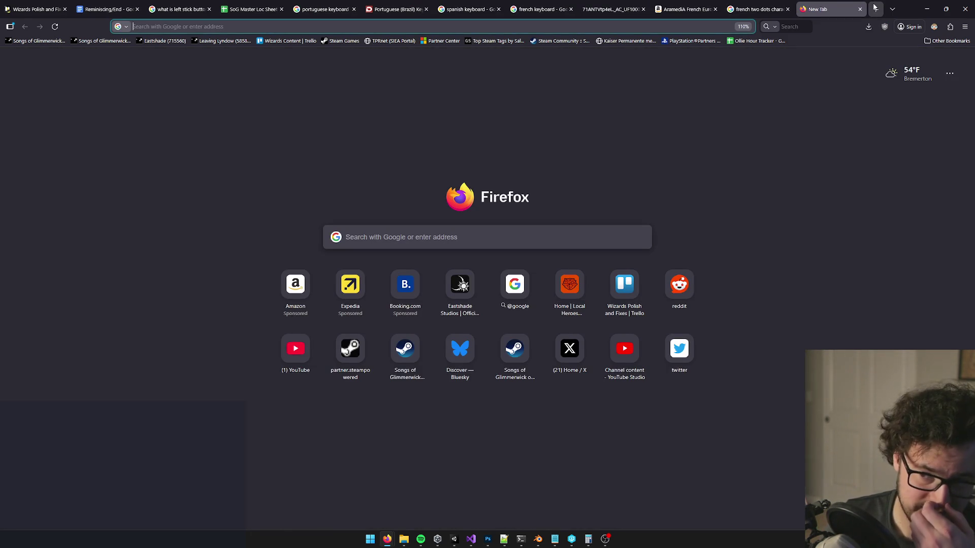
pyautogui.write('french st')
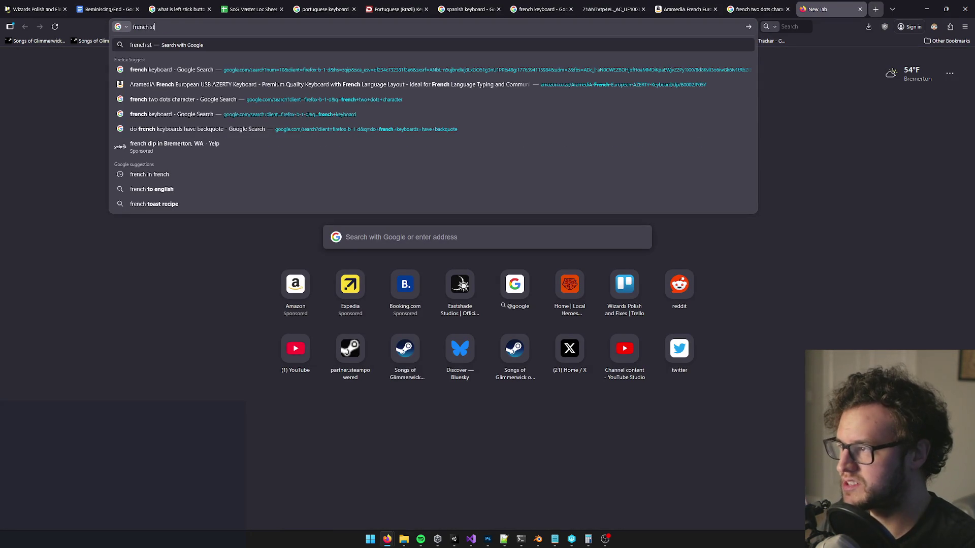
pyautogui.write('ar key')
pyautogui.press('Return')
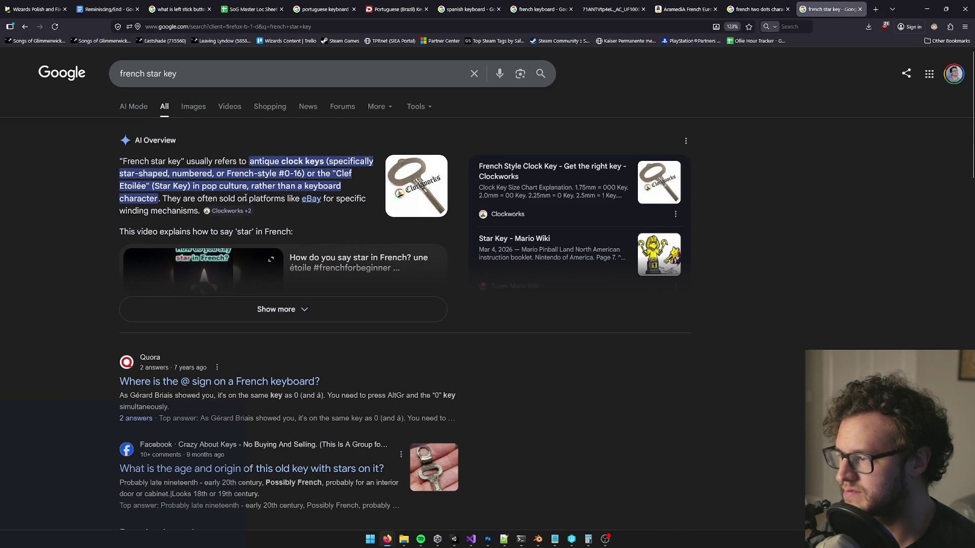
pyautogui.click(203, 86)
pyautogui.write('keybo')
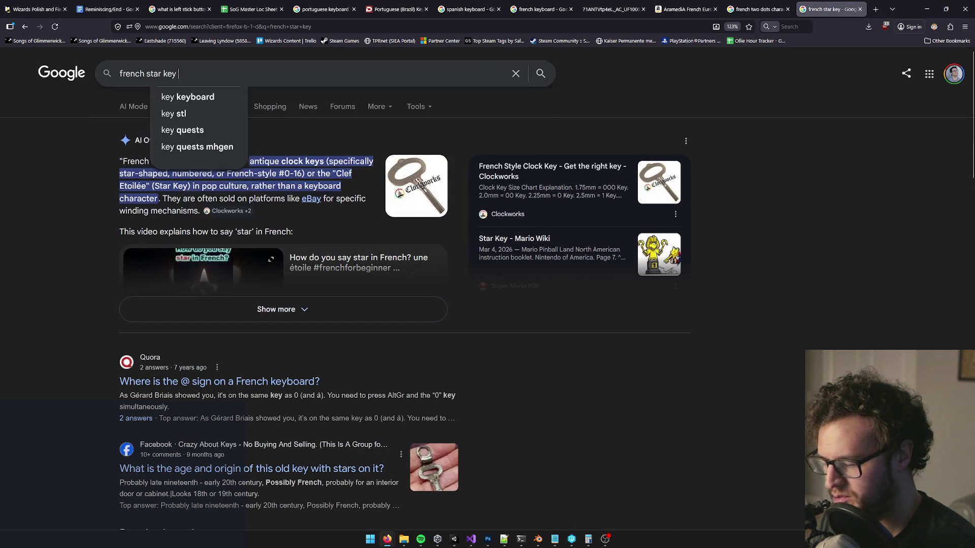
pyautogui.write('ard')
pyautogui.press('Return')
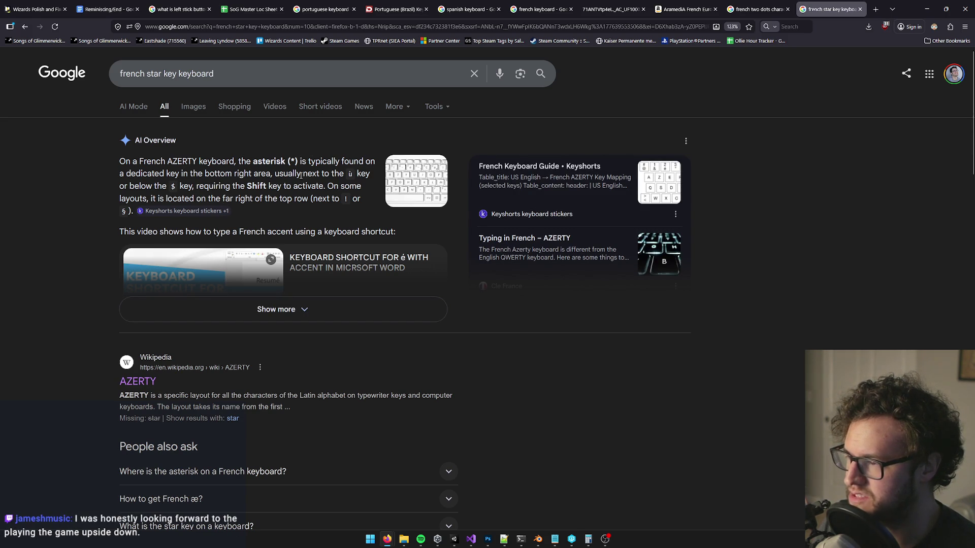
# Step: Preview the Clé France AZERTY image result, then return to the Photoshop key template
pyautogui.click(196, 108)
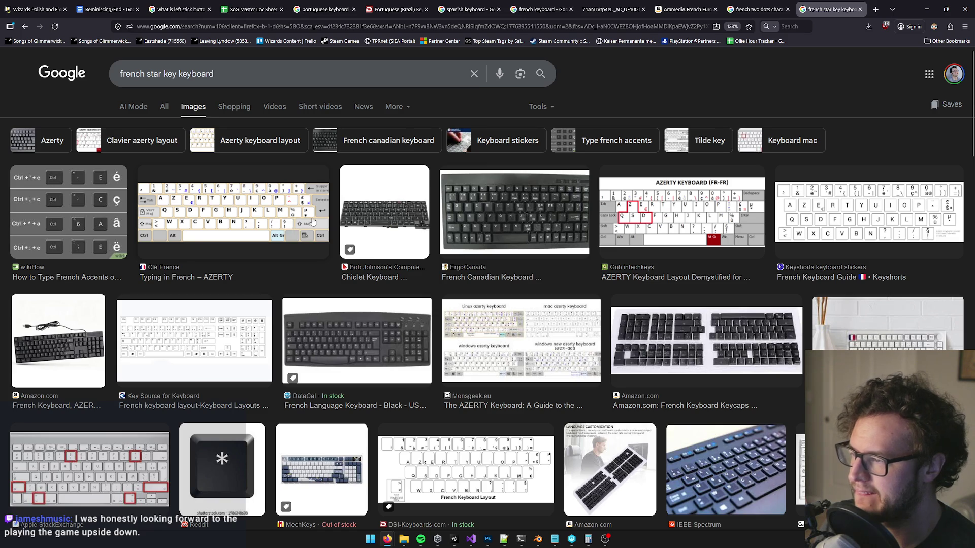
pyautogui.click(291, 230)
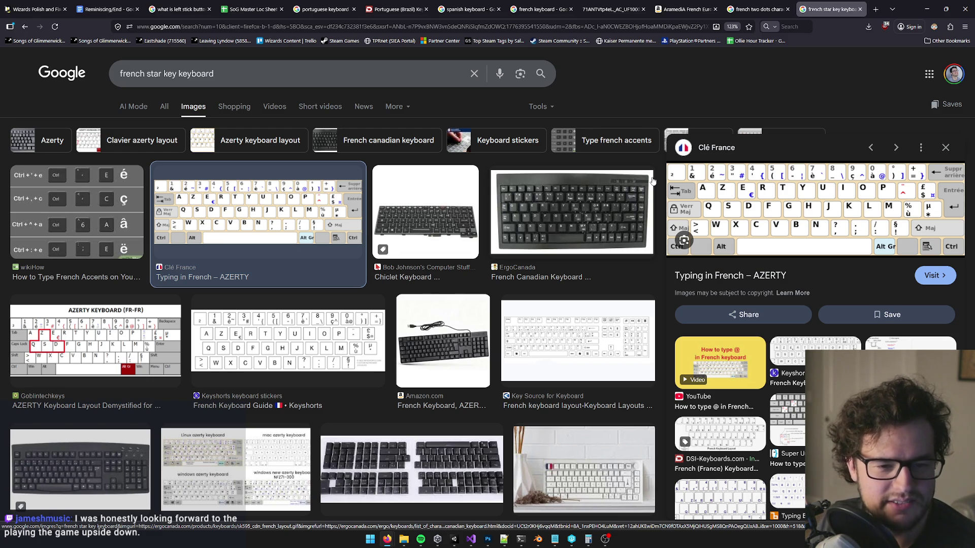
pyautogui.click(926, 8)
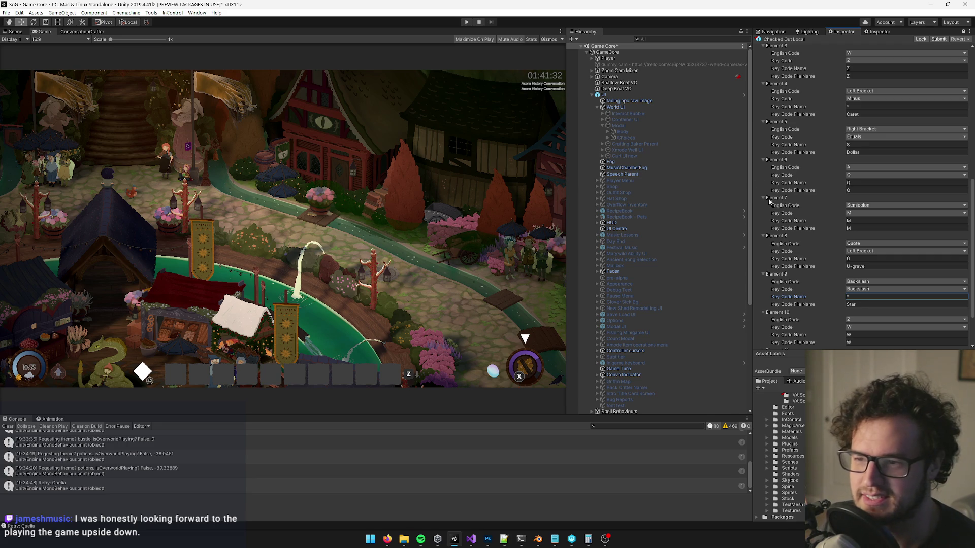
pyautogui.scroll(-3, 826, 273)
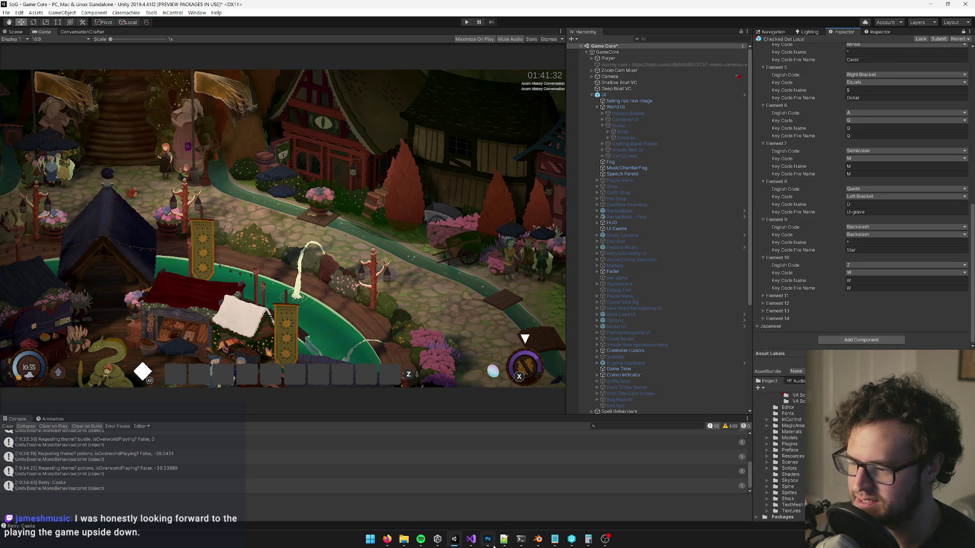
pyautogui.moveTo(487, 539)
pyautogui.click(485, 500)
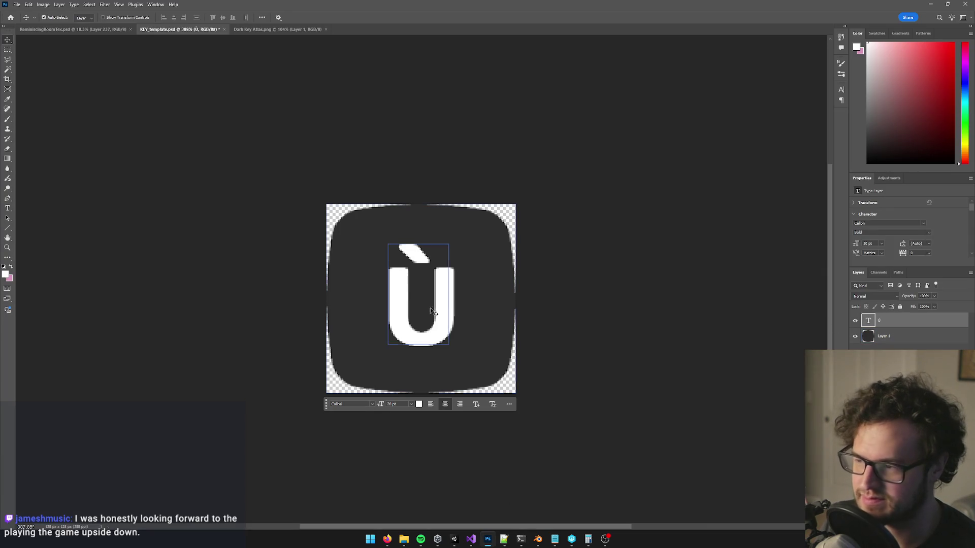
# Step: Replace the Ù glyph with a 16 pt asterisk and nudge it into place on the key
pyautogui.doubleClick(454, 288)
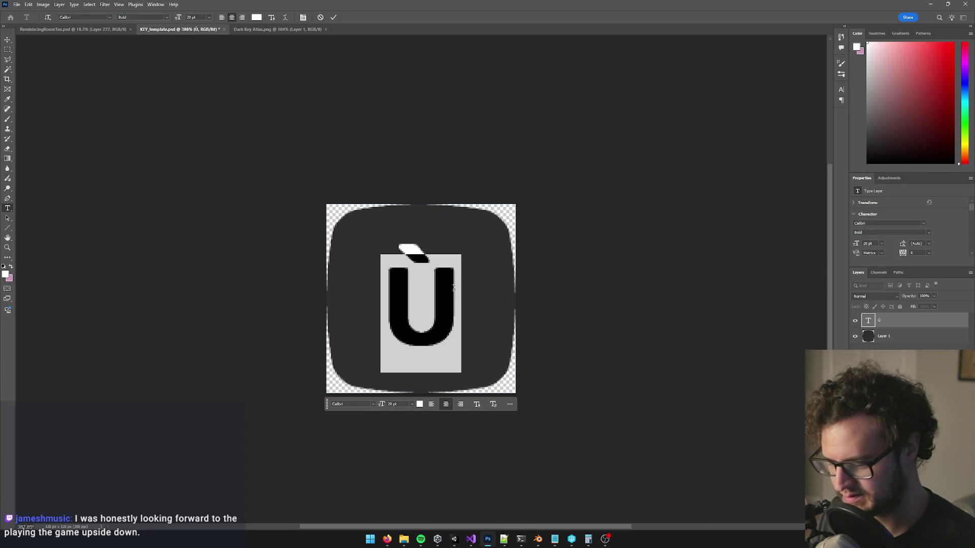
pyautogui.write('*')
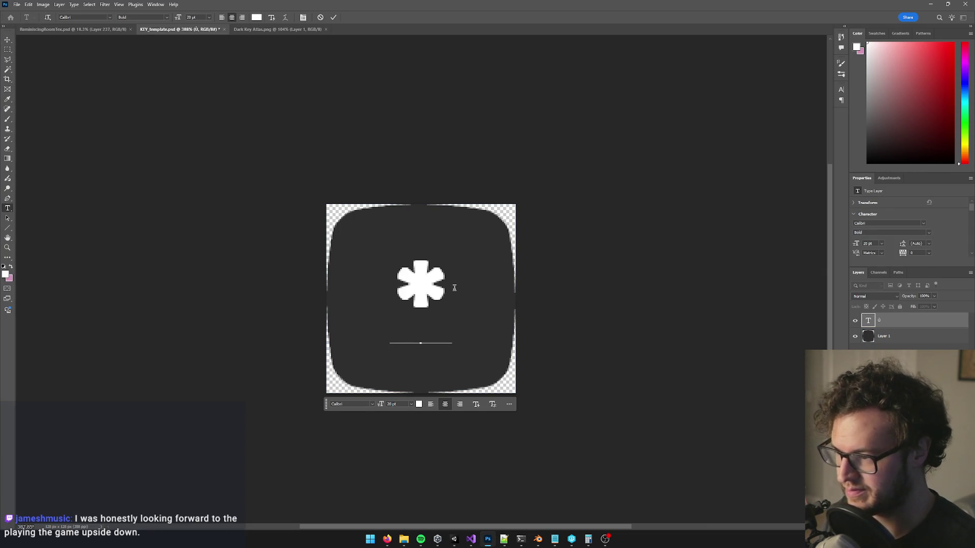
pyautogui.doubleClick(387, 286)
pyautogui.press('Right')
pyautogui.moveTo(387, 286); pyautogui.dragTo(441, 287)
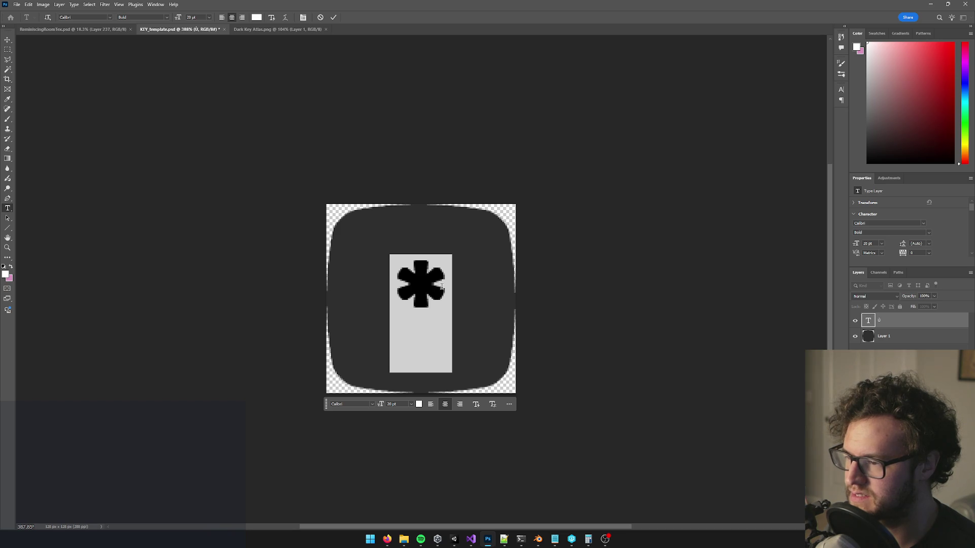
pyautogui.click(406, 287)
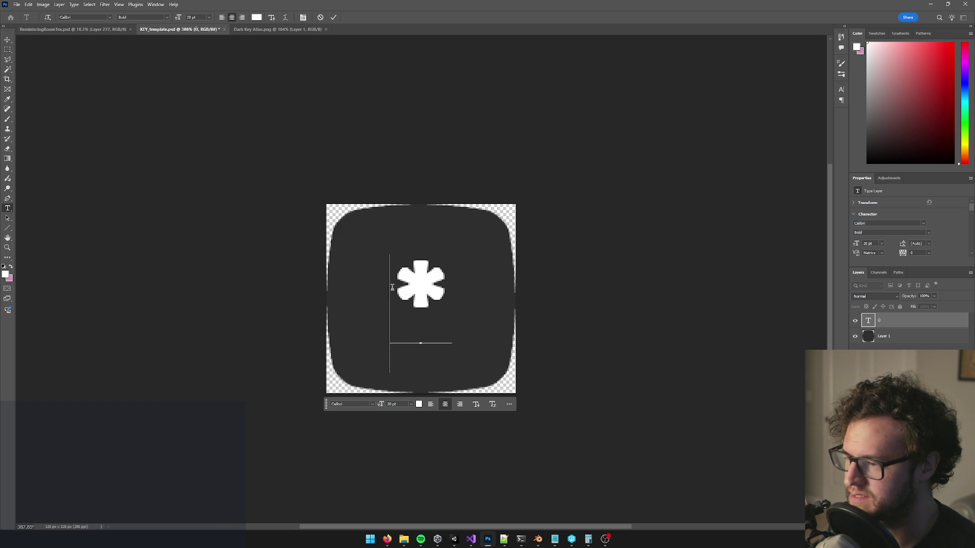
pyautogui.hotkey('ctrl', 'a')
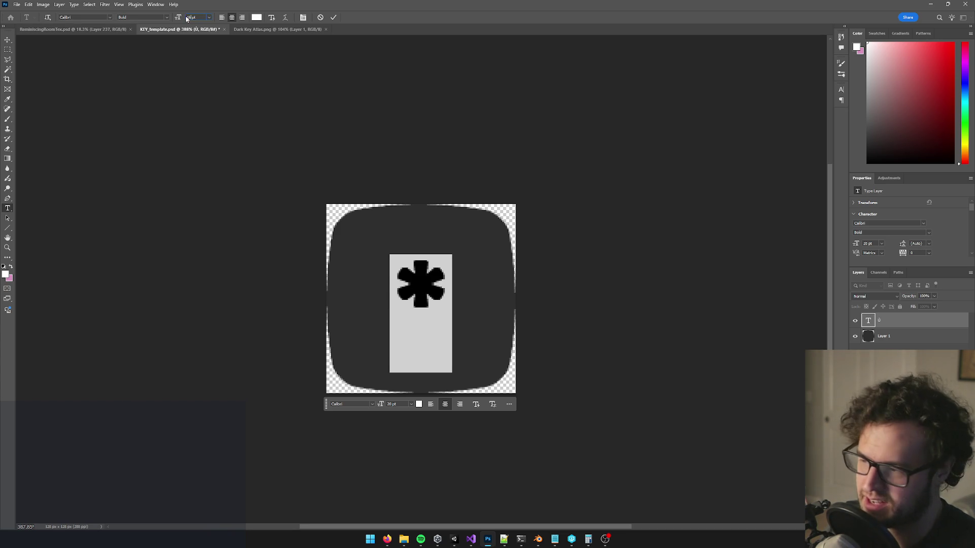
pyautogui.scroll(-4, 187, 19)
pyautogui.hotkey('ctrl', 'Return')
pyautogui.press('v')
pyautogui.moveTo(418, 300)
pyautogui.mouseDown()
pyautogui.moveTo(404, 323)
pyautogui.moveTo(420, 304)
pyautogui.moveTo(410, 303)
pyautogui.mouseUp()
pyautogui.click(410, 303)
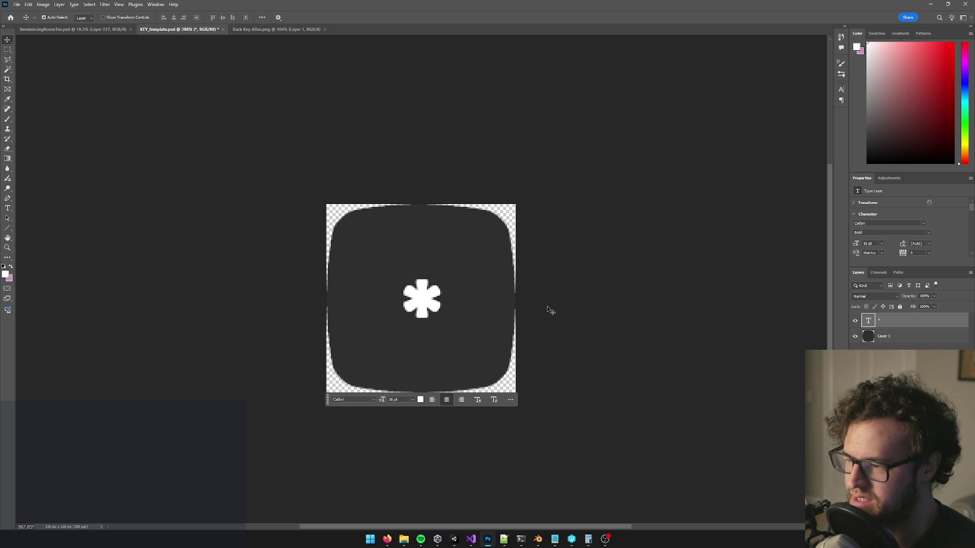
# Step: Start a Quick Export of the asterisk key as a PNG
pyautogui.scroll(-5, 588, 342)
pyautogui.scroll(4, 601, 346)
pyautogui.scroll(2, 592, 340)
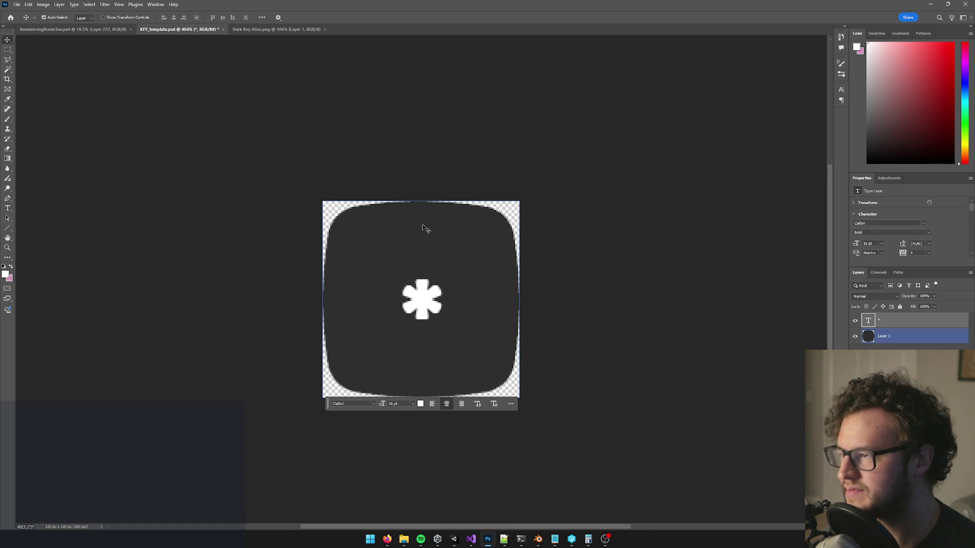
pyautogui.click(18, 4)
pyautogui.moveTo(32, 150)
pyautogui.click(130, 150)
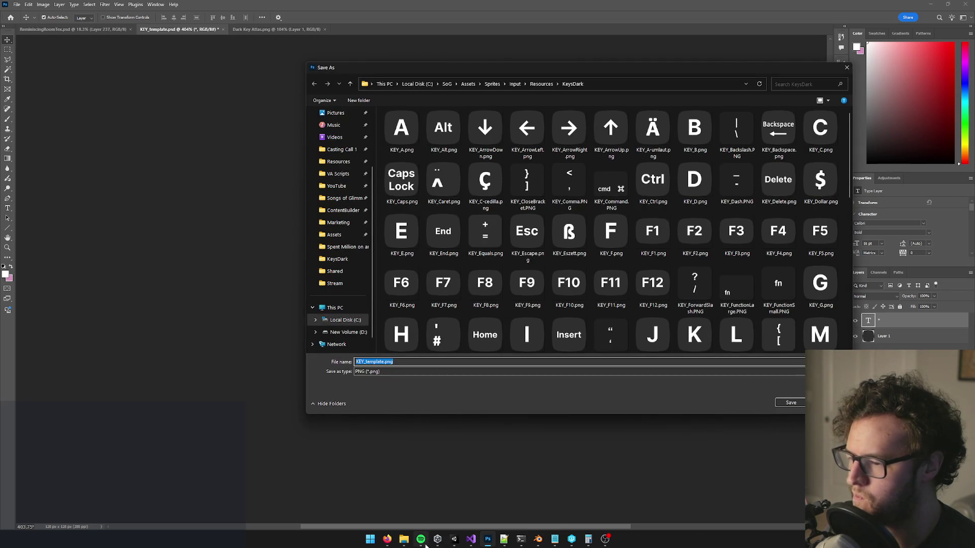
# Step: Rename the export from KEY_template to KEY_Star.png and save it in KeysDark
pyautogui.click(453, 541)
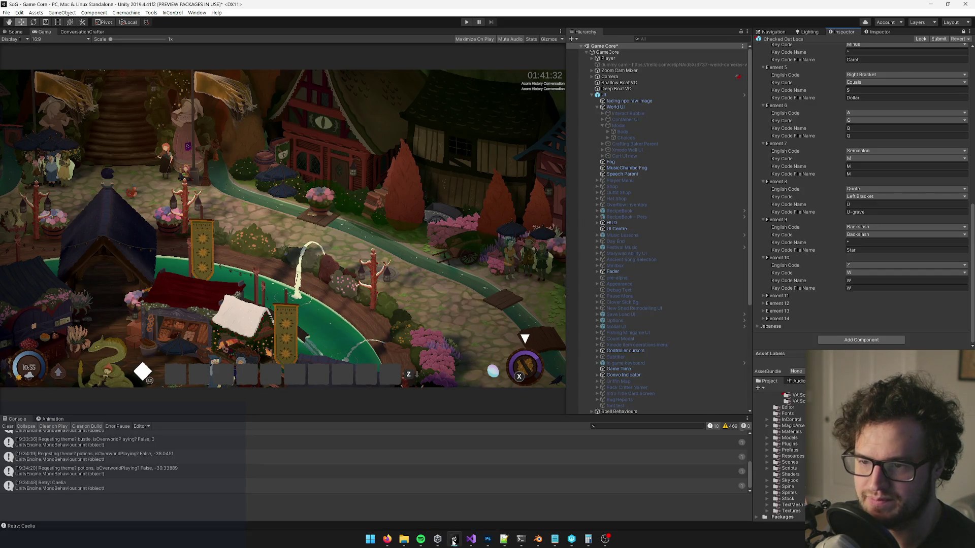
pyautogui.click(453, 541)
pyautogui.click(365, 376)
pyautogui.click(368, 365)
pyautogui.click(369, 362)
pyautogui.moveTo(365, 362); pyautogui.dragTo(383, 362)
pyautogui.write('Star')
pyautogui.click(790, 404)
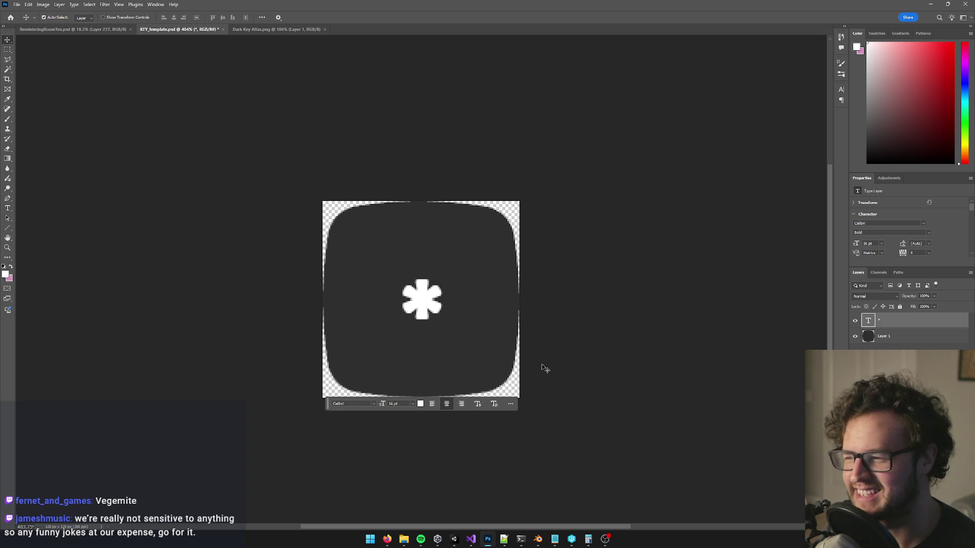
# Step: Merge the asterisk text into the key background and copy the whole tile
pyautogui.scroll(2, 472, 317)
pyautogui.click(305, 201)
pyautogui.click(305, 201)
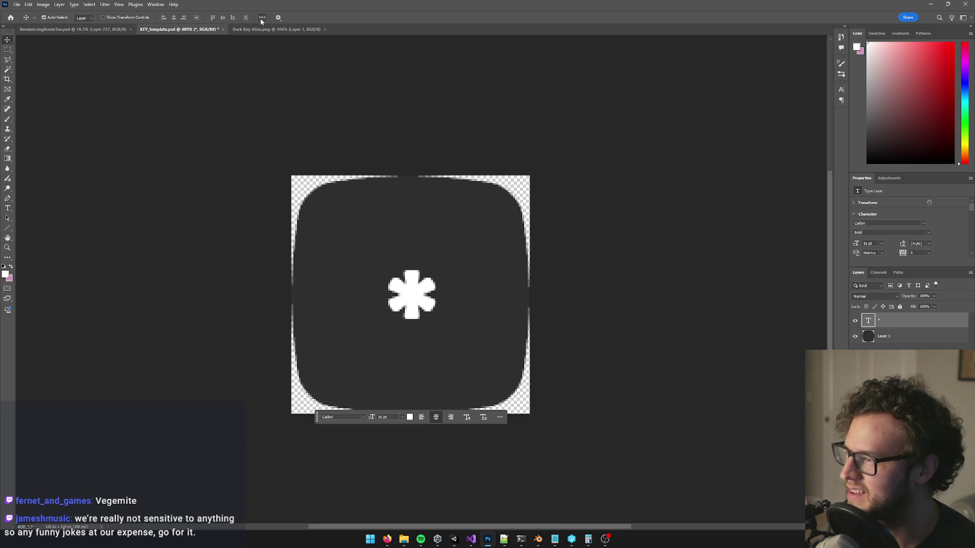
pyautogui.hotkey('ctrl', 'e')
pyautogui.hotkey('ctrl', 'a')
pyautogui.hotkey('ctrl', 'c')
# Step: Paste the asterisk key beside Ù in the Dark Key Atlas, merge it down, and save
pyautogui.click(301, 30)
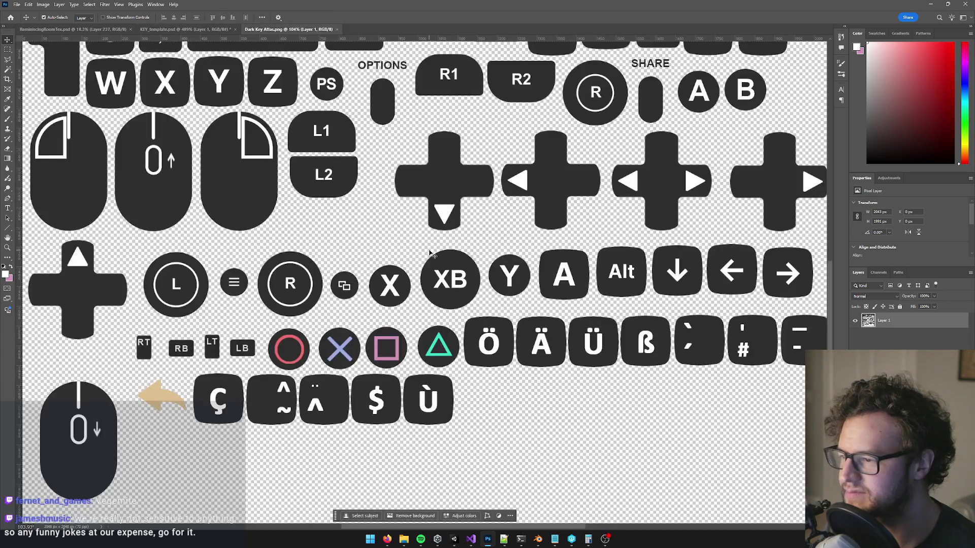
pyautogui.scroll(-1, 497, 365)
pyautogui.scroll(1, 506, 374)
pyautogui.hotkey('ctrl', 'v')
pyautogui.moveTo(434, 282)
pyautogui.mouseDown()
pyautogui.moveTo(488, 401)
pyautogui.moveTo(481, 388)
pyautogui.moveTo(463, 400)
pyautogui.mouseUp()
pyautogui.scroll(3, 488, 401)
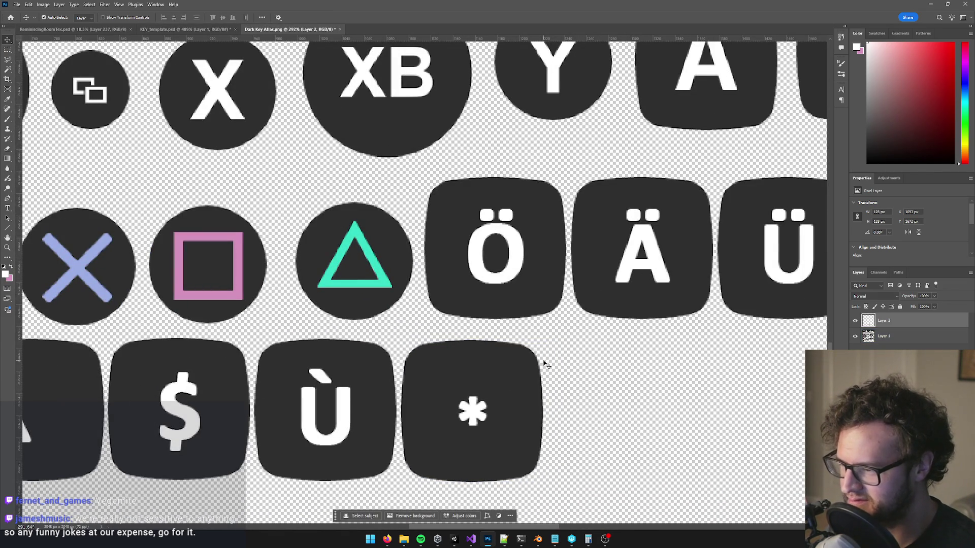
pyautogui.scroll(-5, 546, 365)
pyautogui.scroll(-1, 603, 351)
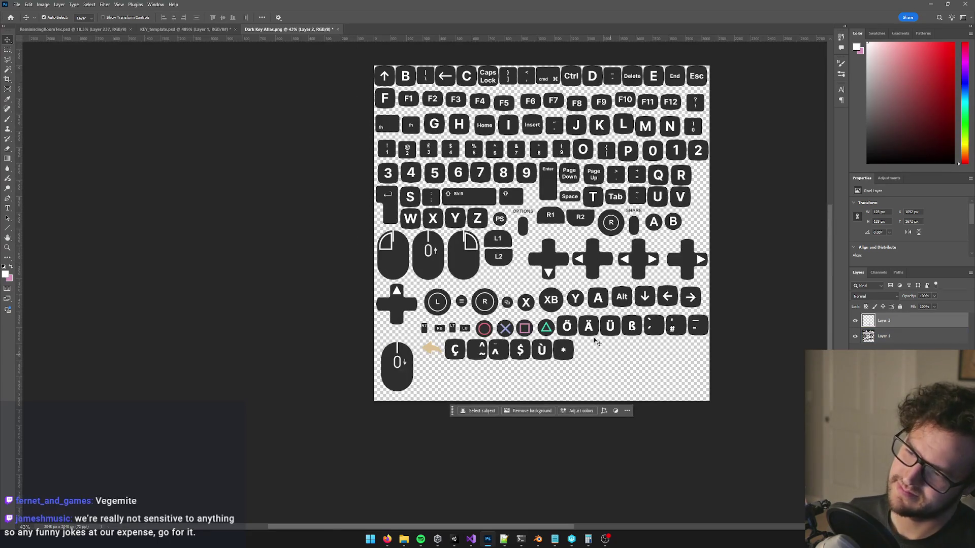
pyautogui.scroll(4, 603, 351)
pyautogui.hotkey('ctrl', 'e')
pyautogui.hotkey('ctrl', 's')
# Step: Go back to KEY_template and bring the french star key image search forward
pyautogui.click(169, 29)
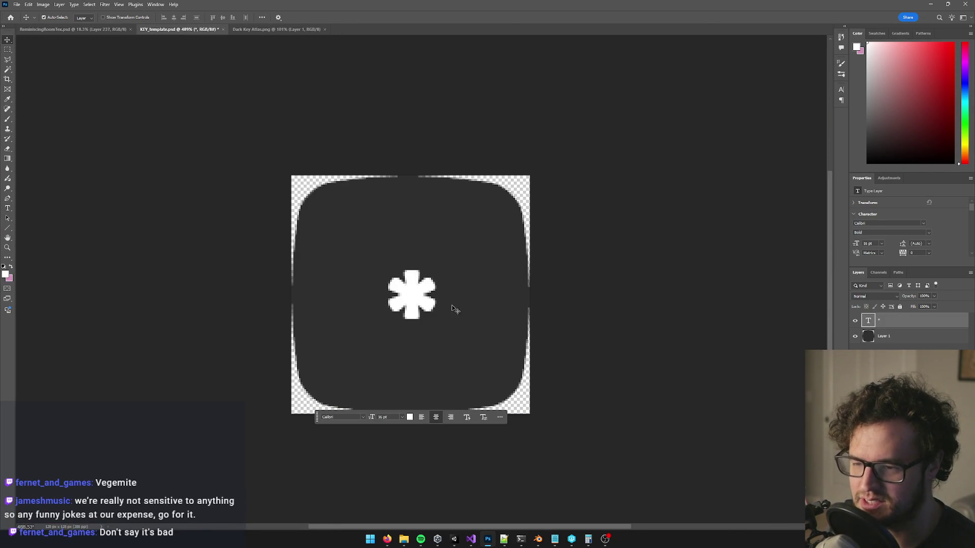
pyautogui.moveTo(387, 540)
pyautogui.click(353, 518)
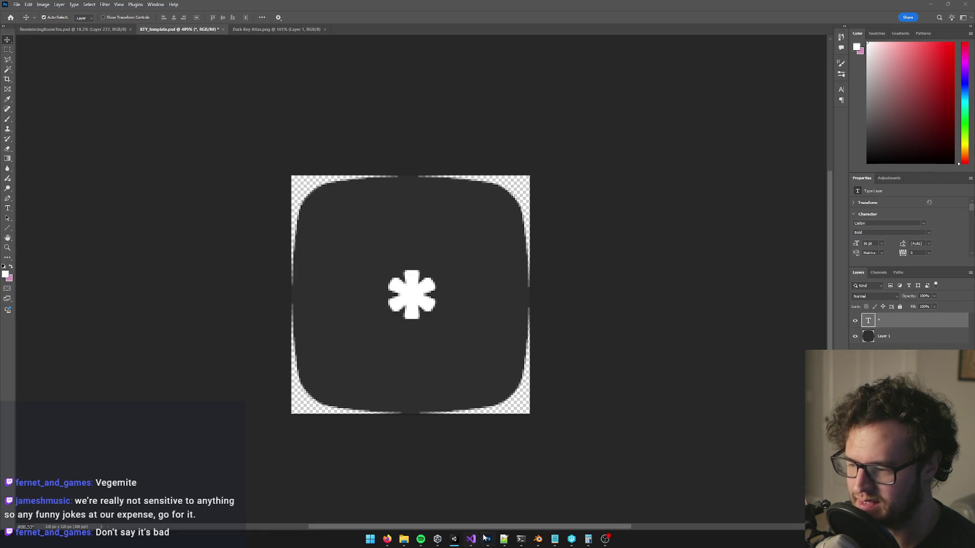
pyautogui.moveTo(387, 540)
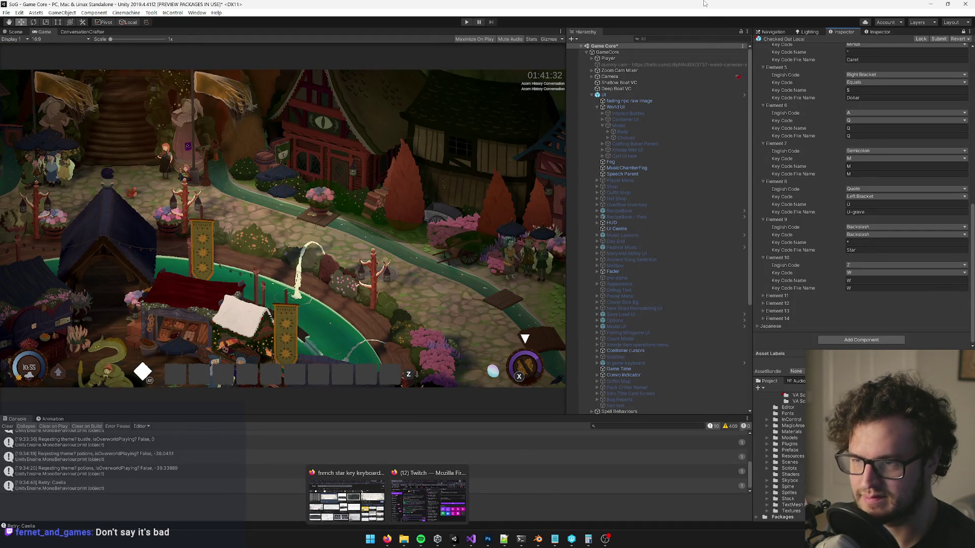
pyautogui.click(383, 545)
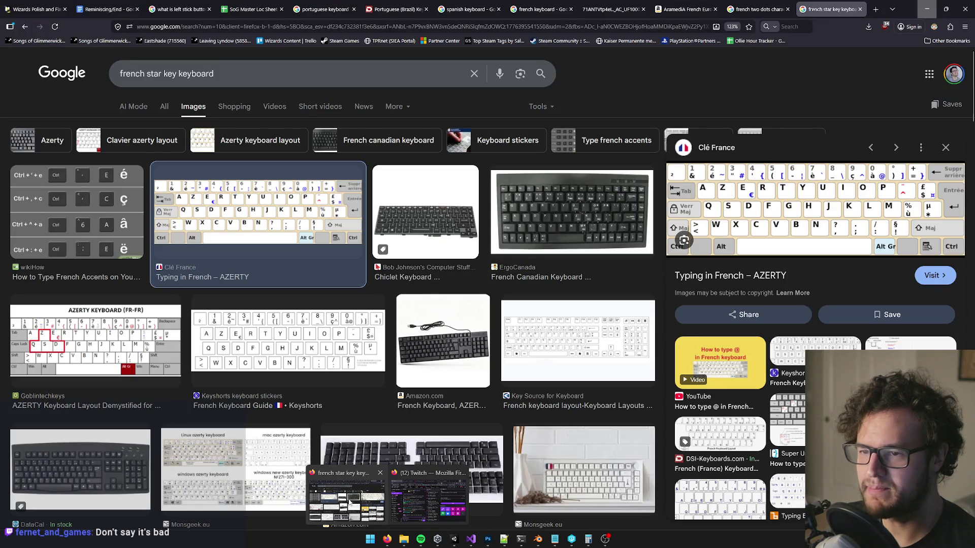
pyautogui.click(349, 503)
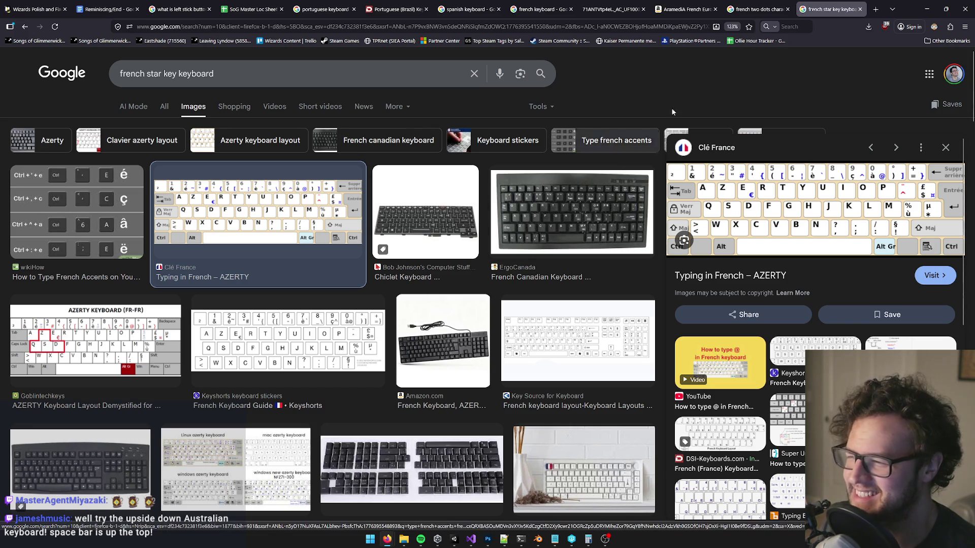
pyautogui.click(924, 8)
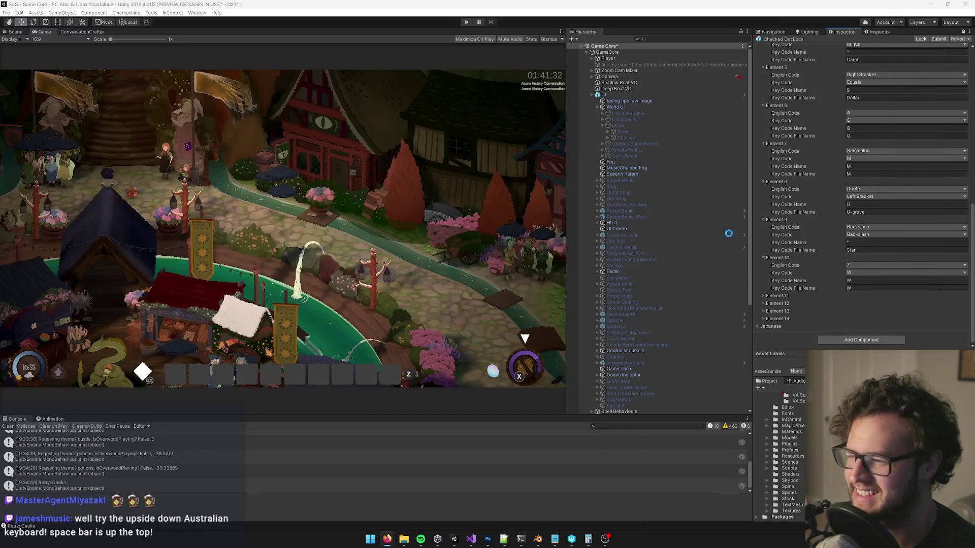
# Step: Expand Element 11 and select its Key Code Name field
pyautogui.click(764, 296)
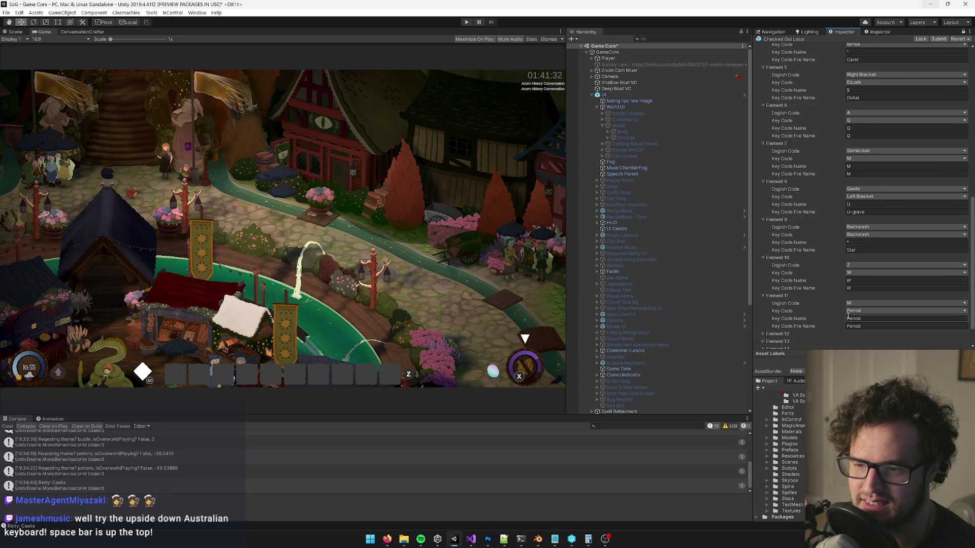
pyautogui.scroll(-2, 836, 315)
pyautogui.click(866, 287)
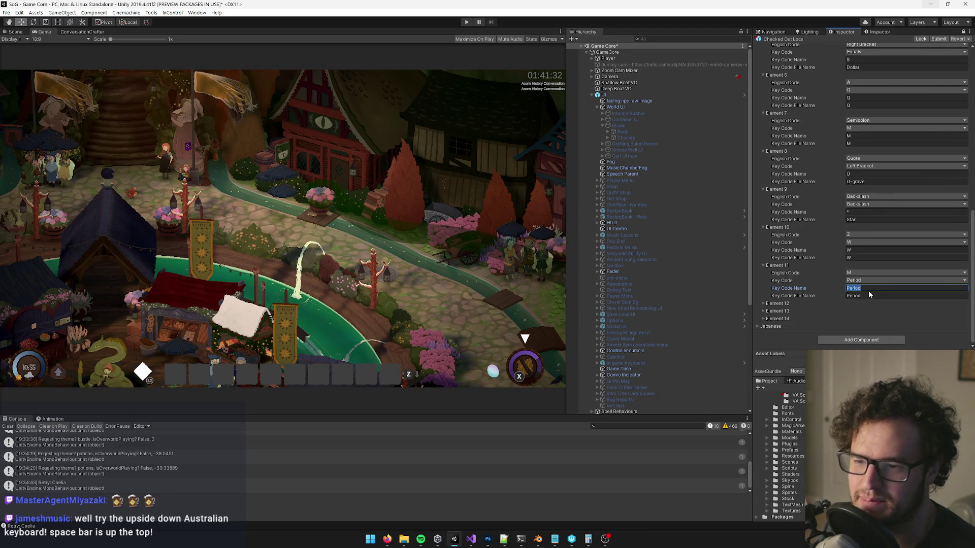
# Step: Compare the Unity mapping against the French keyboard images in Firefox
pyautogui.hotkey('alt', 'Tab')
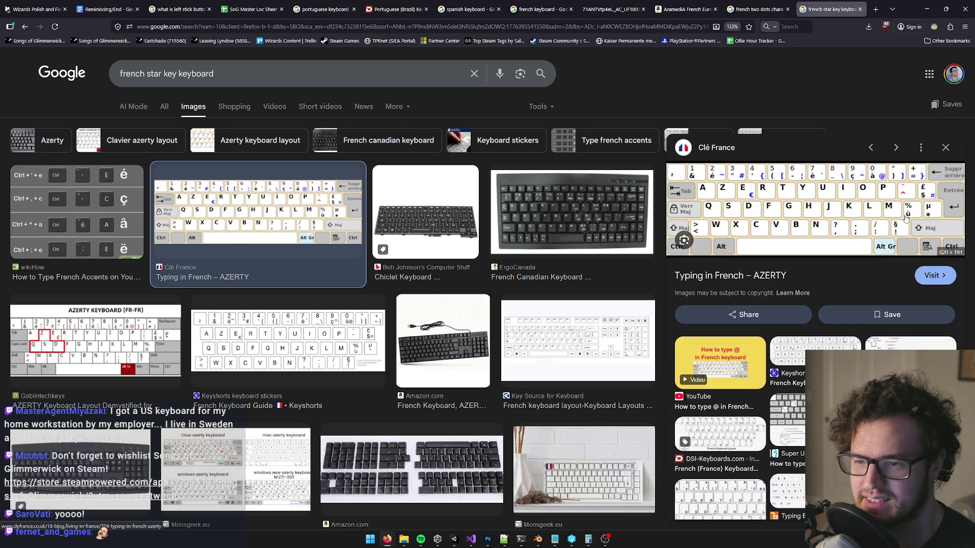
pyautogui.hotkey('alt', 'Tab')
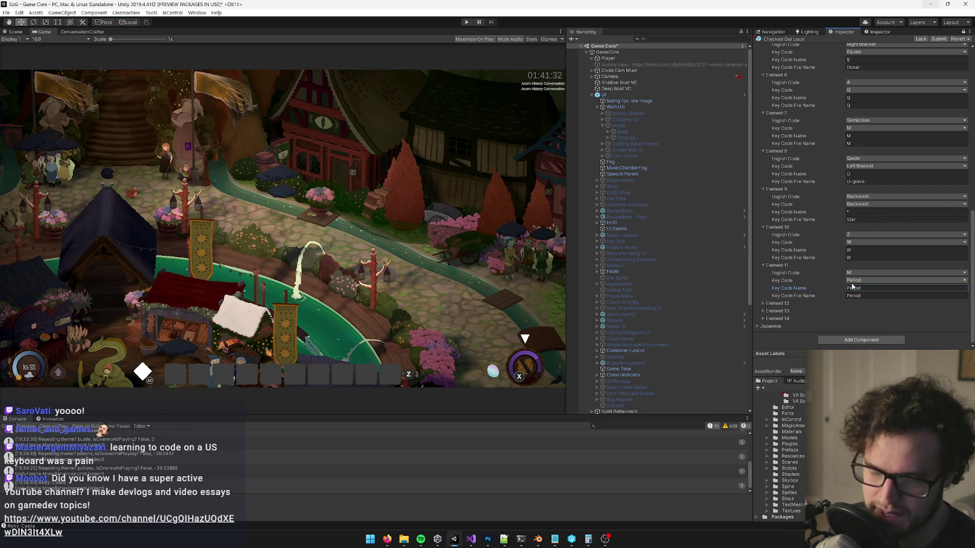
pyautogui.moveTo(387, 539)
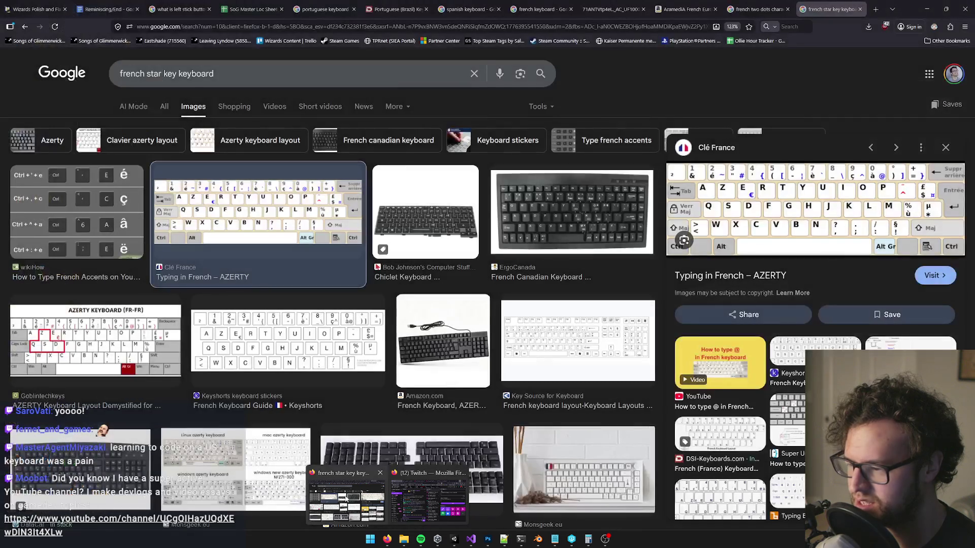
pyautogui.click(345, 497)
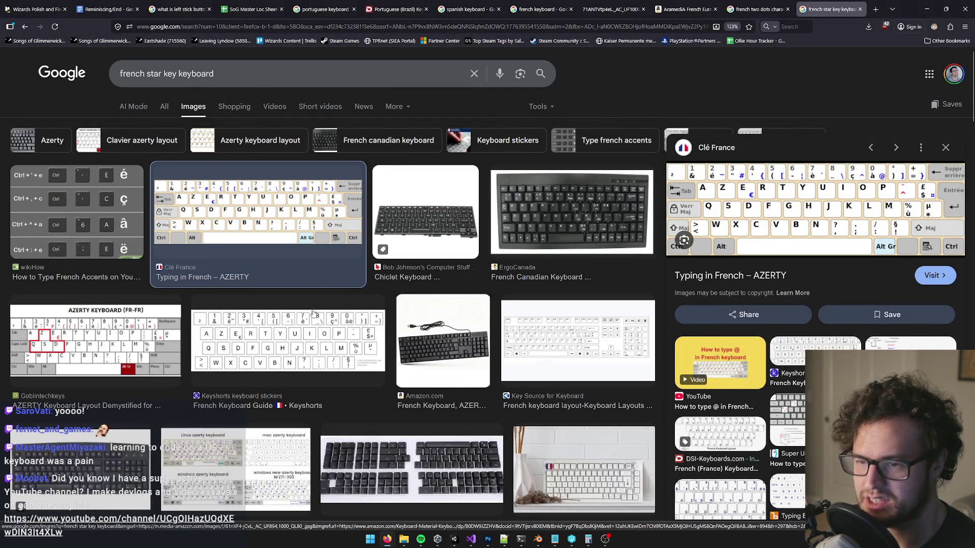
pyautogui.hotkey('alt', 'Tab')
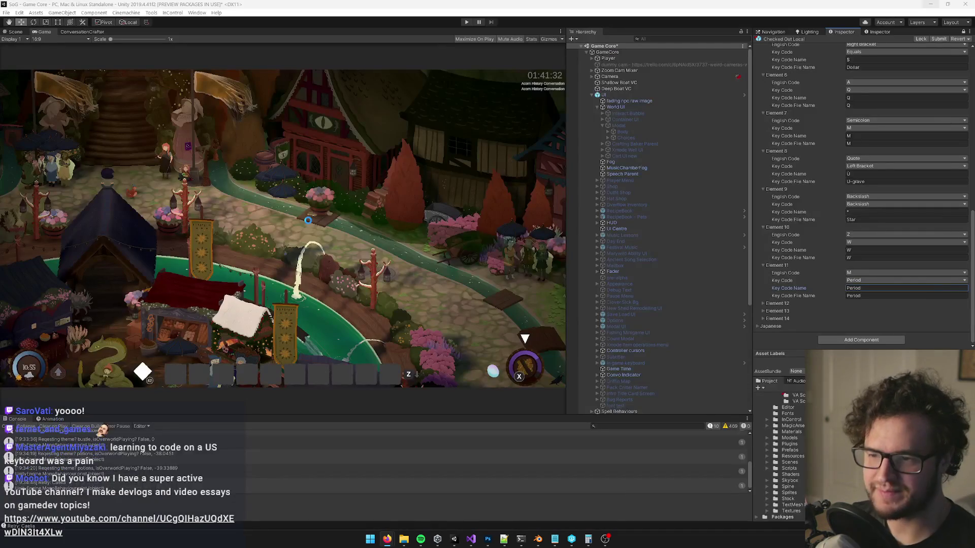
pyautogui.hotkey('alt', 'Tab')
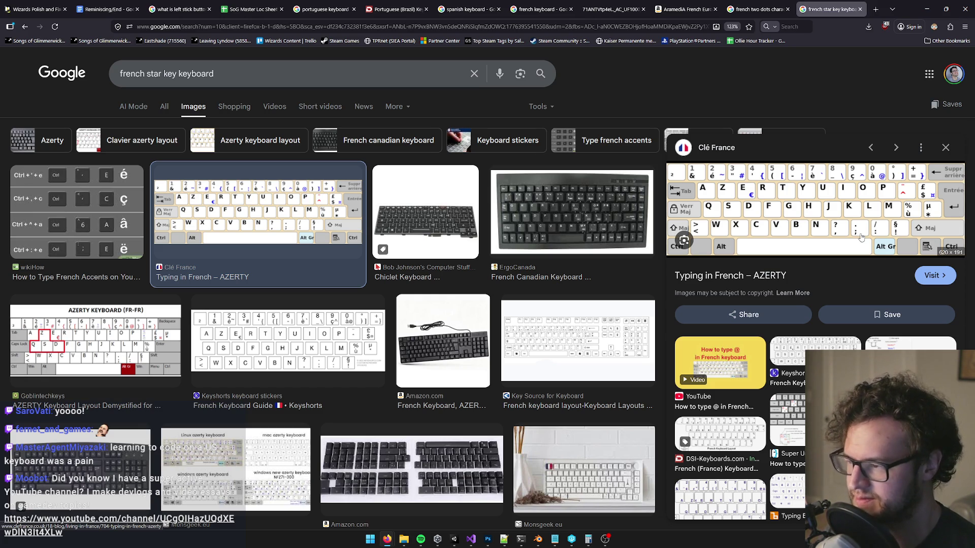
pyautogui.click(927, 9)
pyautogui.hotkey('alt', 'Tab')
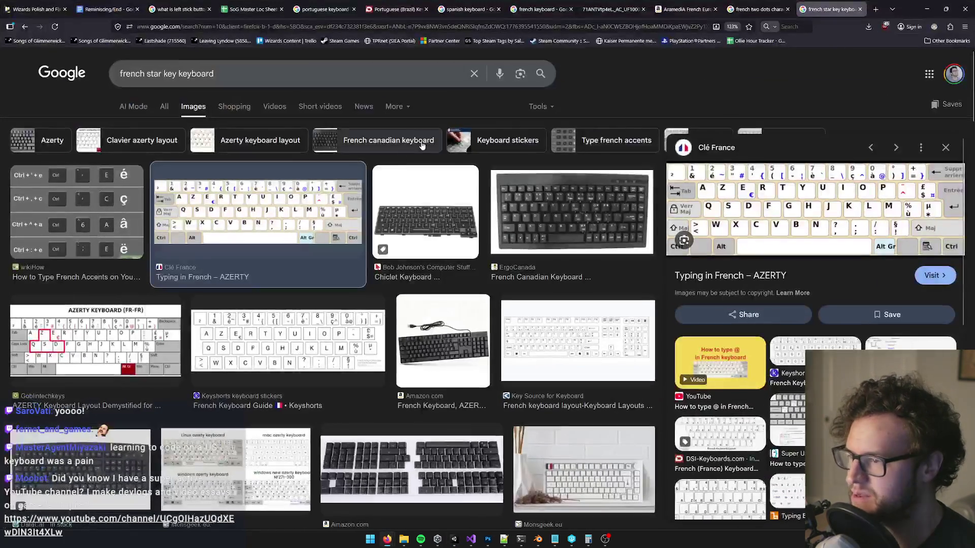
pyautogui.hotkey('alt', 'Tab')
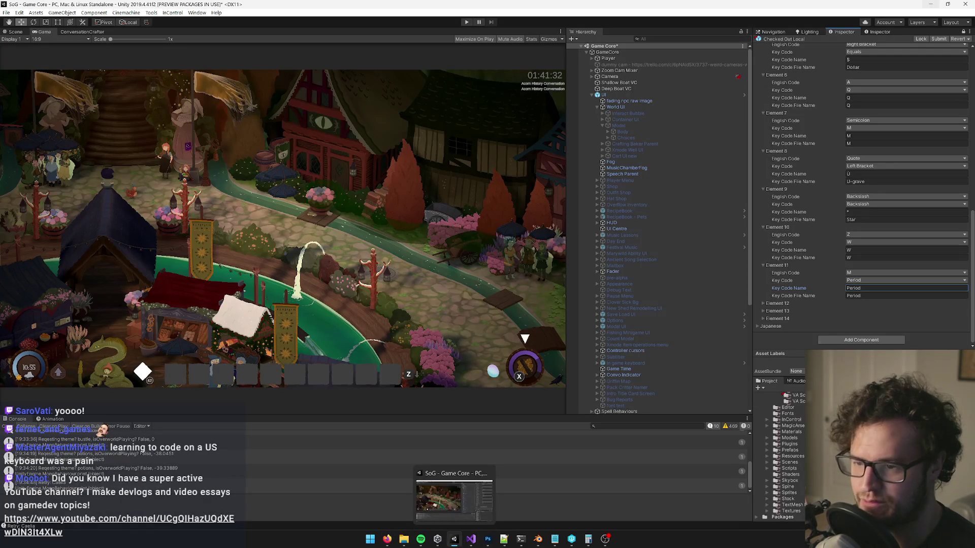
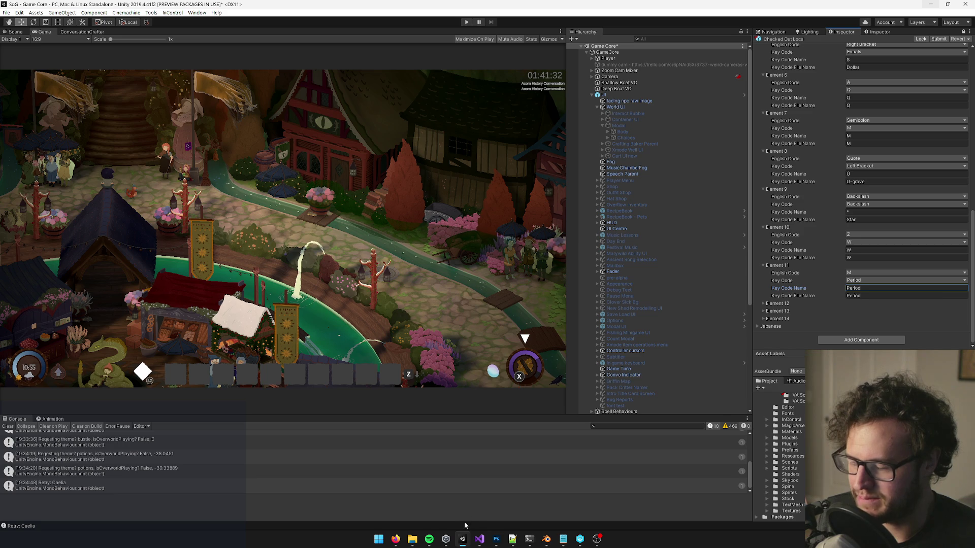
# Step: Replace the key's asterisk with a dot and a new line, then move the text up on the key
pyautogui.click(496, 539)
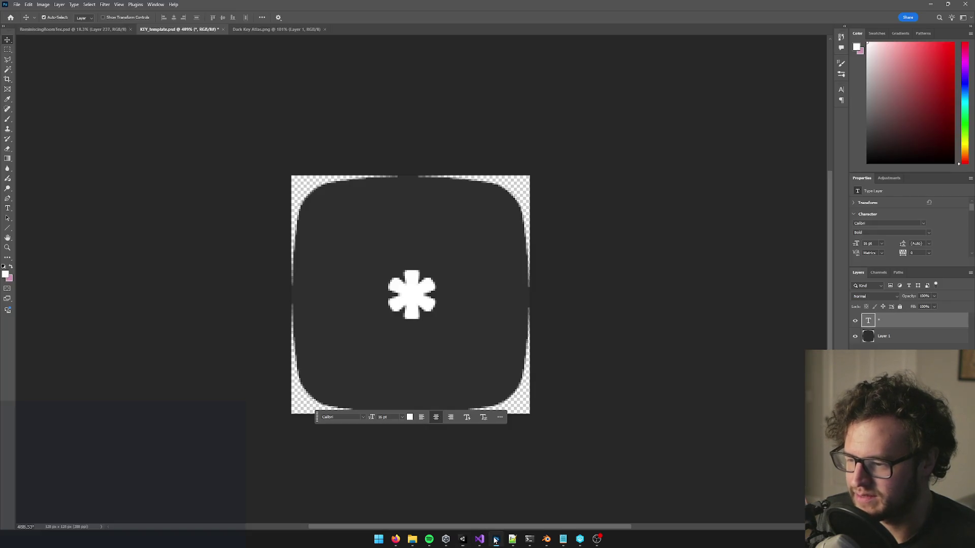
pyautogui.doubleClick(437, 297)
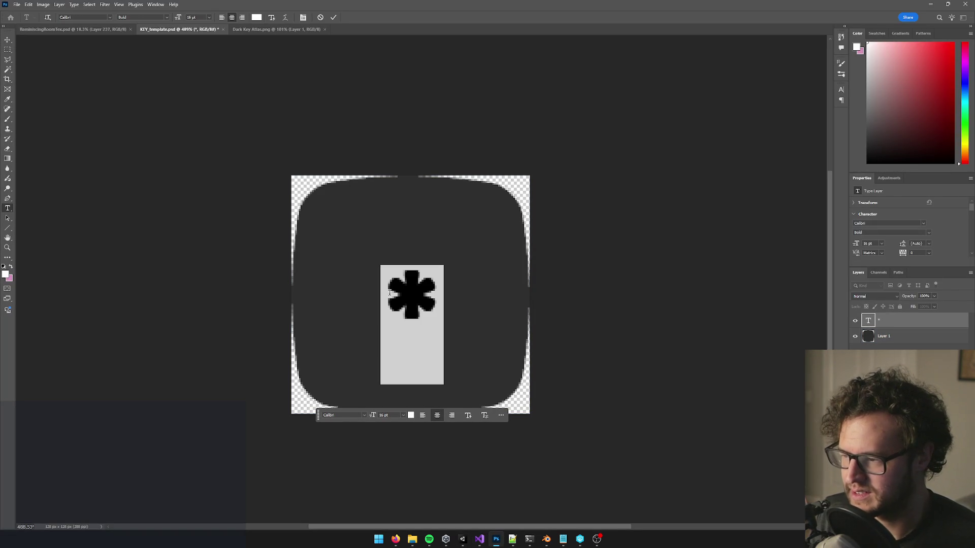
pyautogui.hotkey('ctrl', 'v')
pyautogui.press('Return')
pyautogui.click(7, 40)
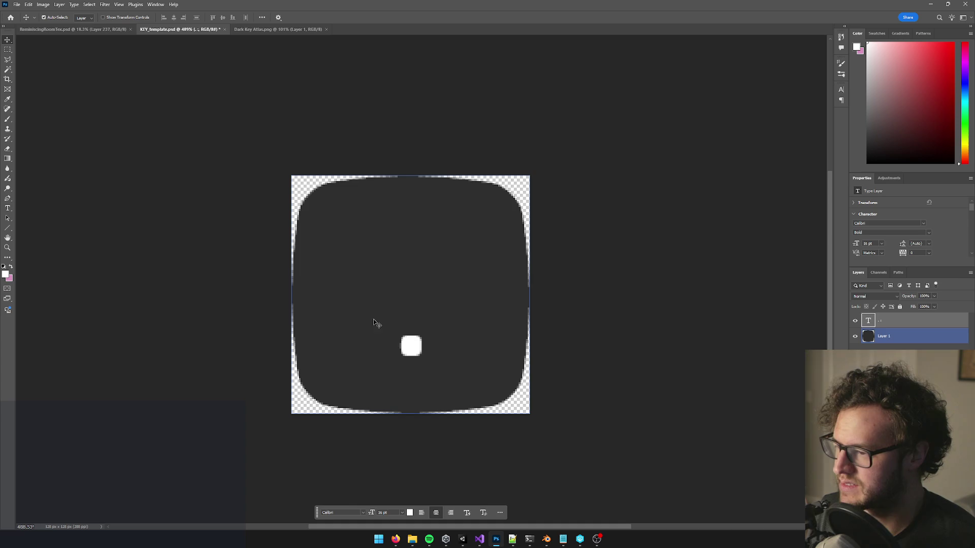
pyautogui.moveTo(411, 346)
pyautogui.mouseDown()
pyautogui.moveTo(397, 217)
pyautogui.moveTo(415, 226)
pyautogui.mouseUp()
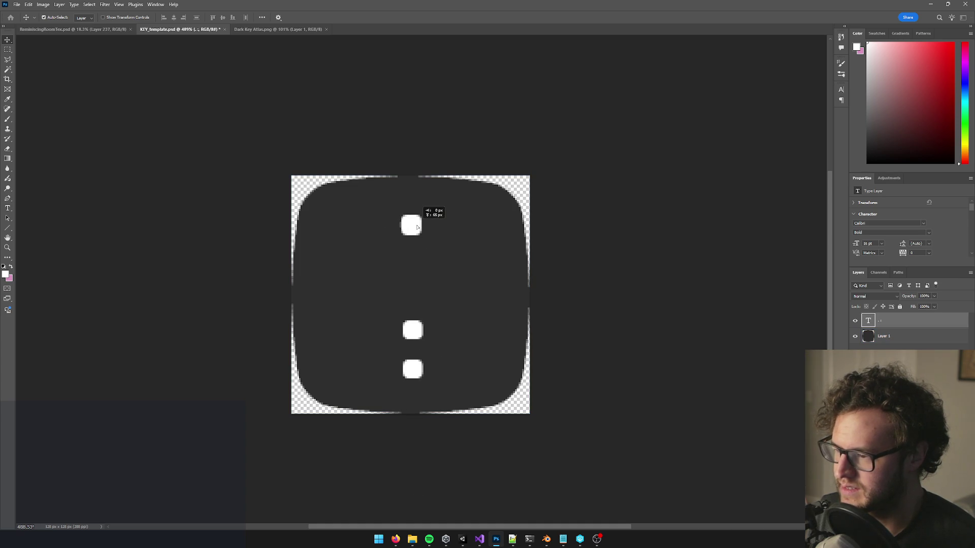
# Step: Swap the colon for a semicolon, try a 4 pt size, and discard an accidental placeholder text layer
pyautogui.doubleClick(416, 341)
pyautogui.press('BackSpace')
pyautogui.write(';')
pyautogui.hotkey('ctrl', 'a')
pyautogui.click(189, 17)
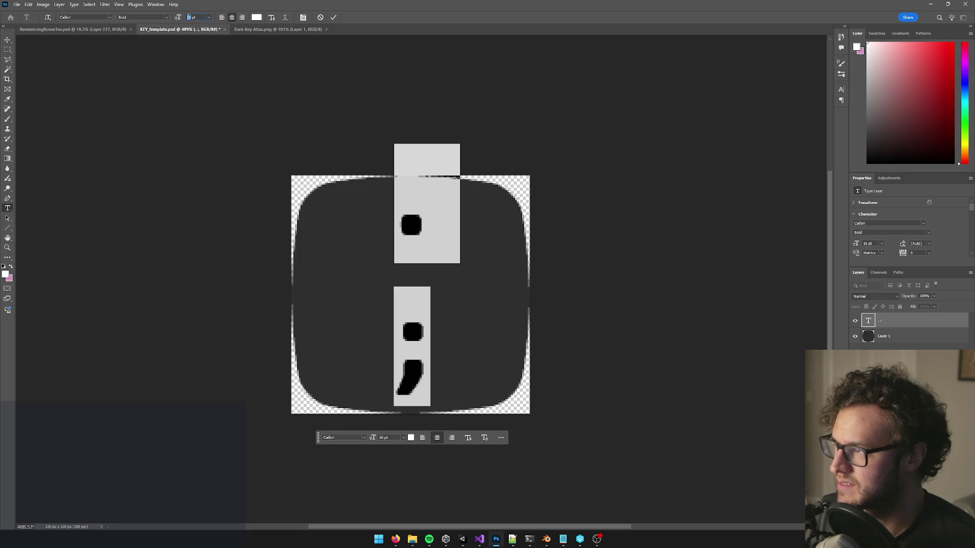
pyautogui.press('BackSpace')
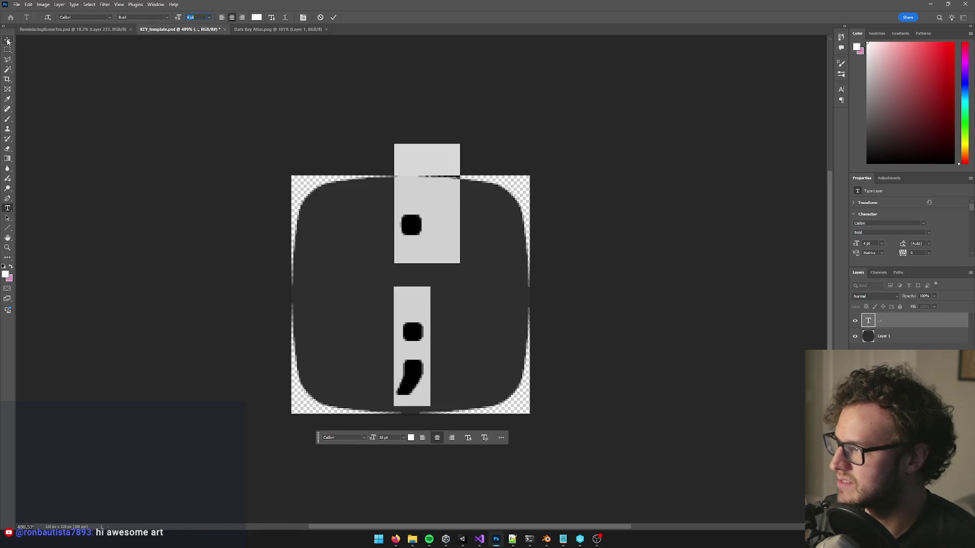
pyautogui.press('Return')
pyautogui.click(408, 243)
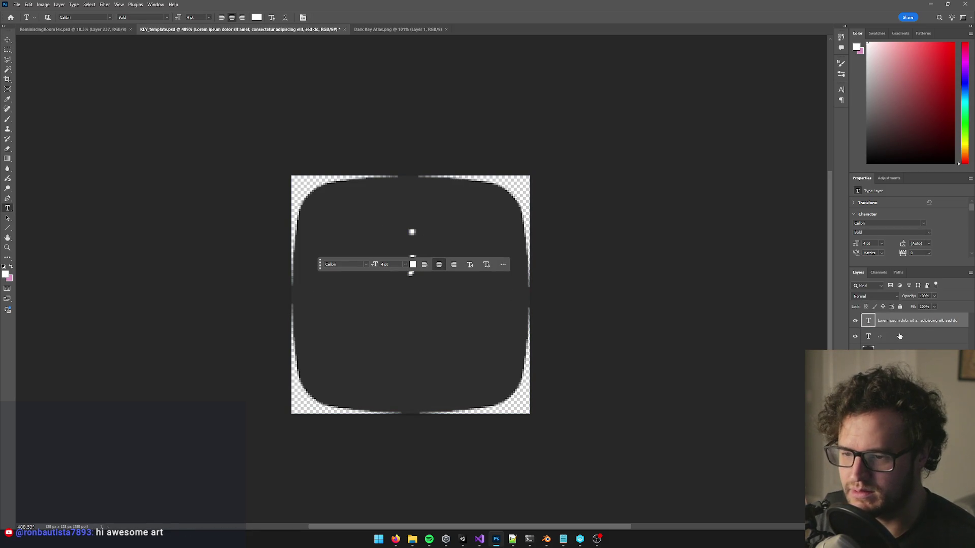
pyautogui.press('Escape')
# Step: Enlarge the dot-and-semicolon text to 14 pt and nudge it slightly left on the key
pyautogui.click(411, 232)
pyautogui.hotkey('ctrl', 'a')
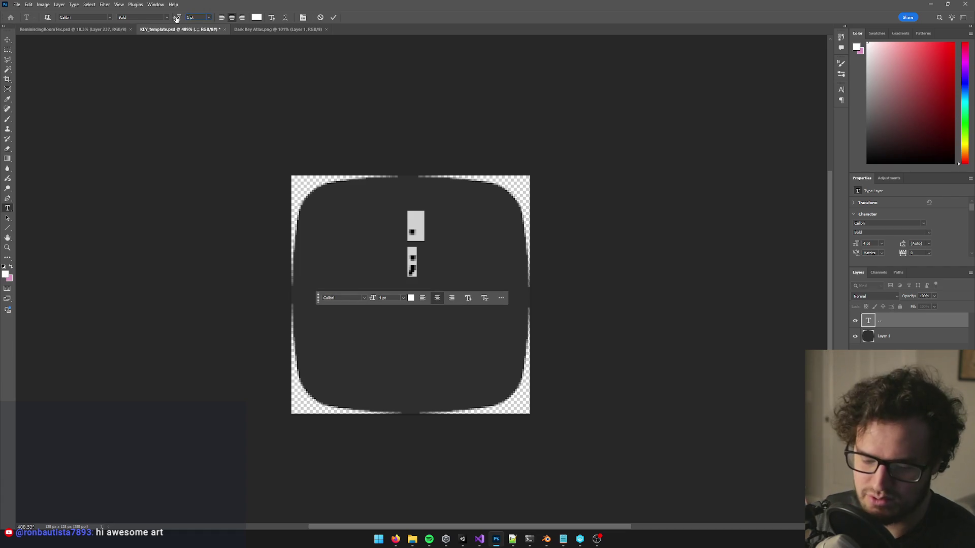
pyautogui.press('Return')
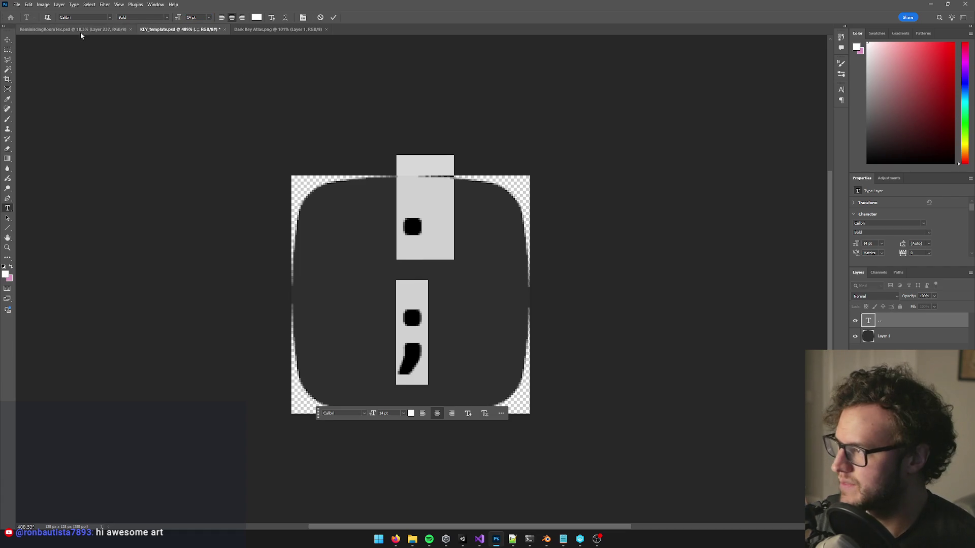
pyautogui.click(8, 40)
pyautogui.click(347, 245)
pyautogui.click(395, 232)
pyautogui.press('Left')
pyautogui.press('Left')
pyautogui.press('Left')
pyautogui.click(420, 244)
pyautogui.hotkey('alt', 'Tab')
pyautogui.hotkey('alt', 'Tab')
pyautogui.moveTo(396, 538)
pyautogui.moveTo(376, 507)
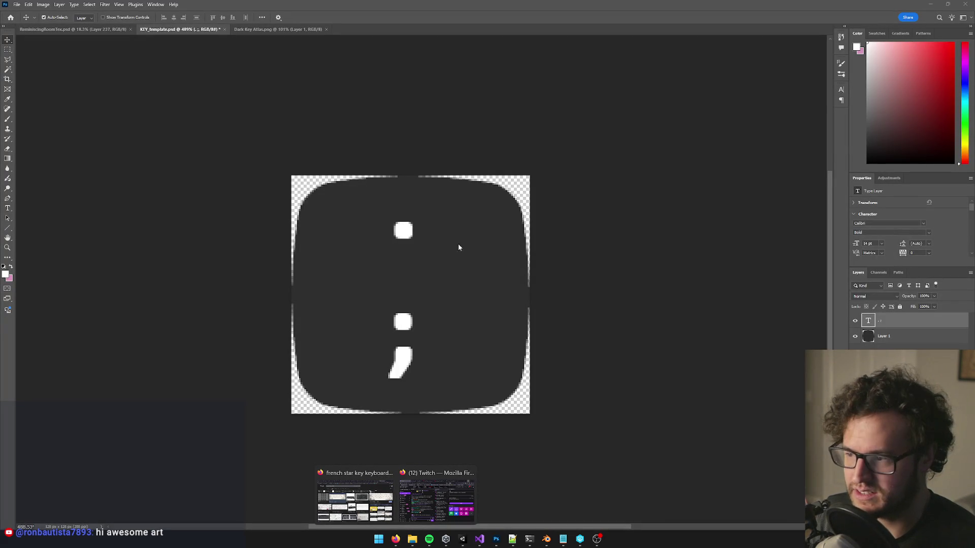
pyautogui.doubleClick(408, 235)
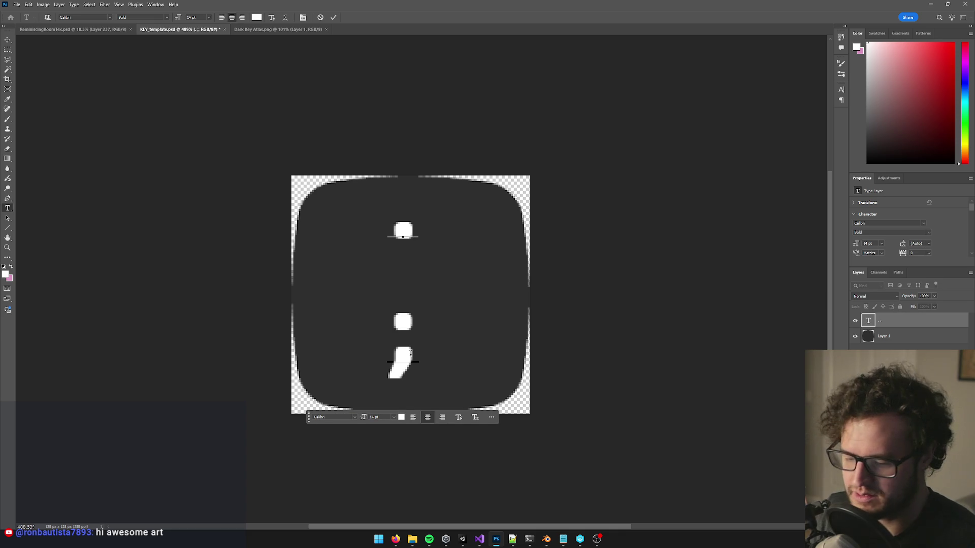
# Step: Keep only the dot, set it to 16 pt, and reposition it on the key
pyautogui.press('BackSpace')
pyautogui.press('BackSpace')
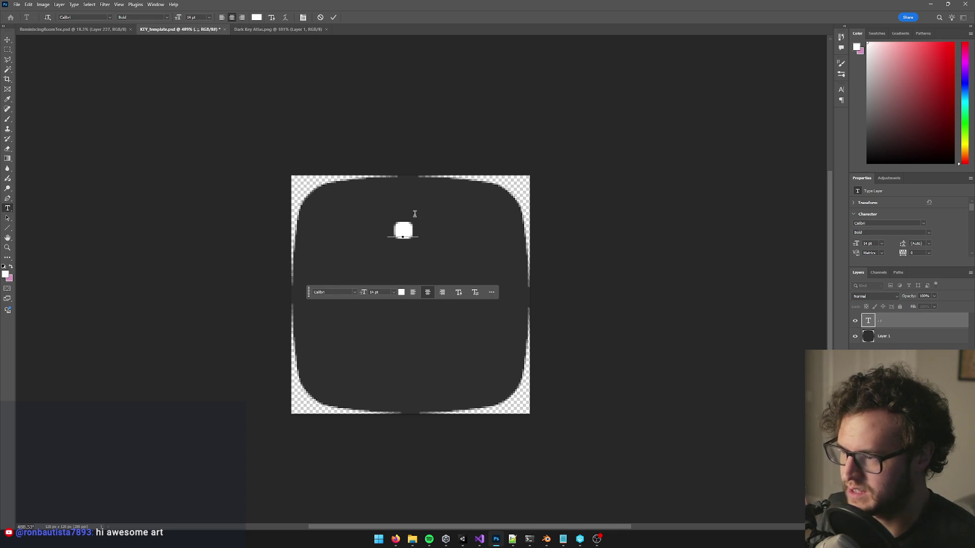
pyautogui.hotkey('ctrl', 'a')
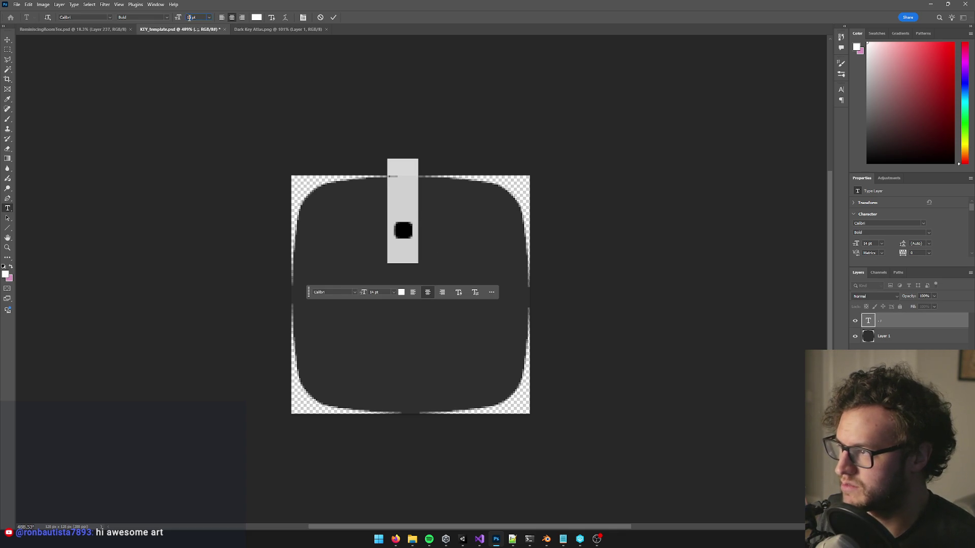
pyautogui.write('16')
pyautogui.press('Return')
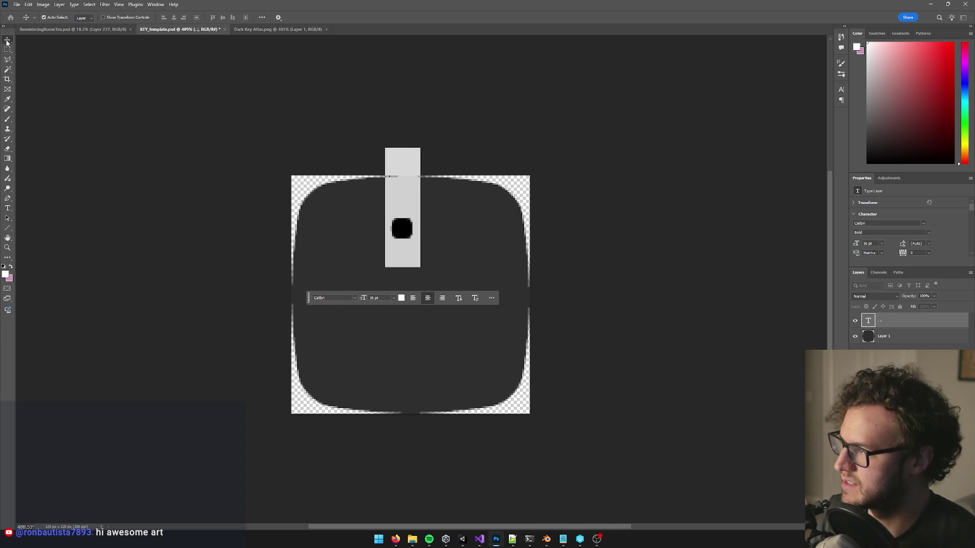
pyautogui.click(8, 40)
pyautogui.moveTo(404, 234)
pyautogui.mouseDown()
pyautogui.moveTo(376, 277)
pyautogui.moveTo(397, 341)
pyautogui.mouseUp()
# Step: Duplicate the dot layer, change the copy to ';', and move the semicolon lower and the dot higher
pyautogui.hotkey('ctrl', 'j')
pyautogui.press('t')
pyautogui.click(397, 342)
pyautogui.hotkey('ctrl', 'a')
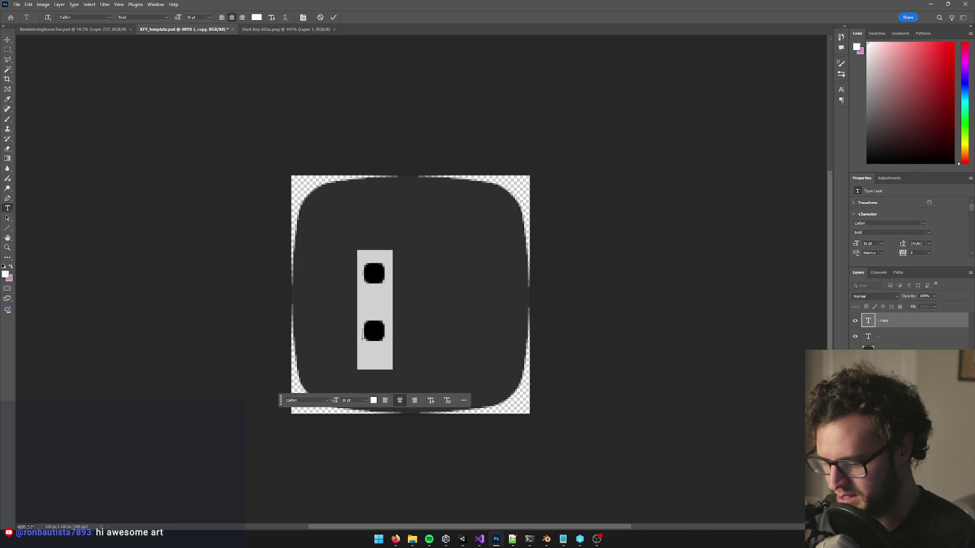
pyautogui.write(';')
pyautogui.hotkey('ctrl', 'Return')
pyautogui.press('v')
pyautogui.moveTo(378, 295); pyautogui.dragTo(379, 320)
pyautogui.click(369, 276)
pyautogui.moveTo(369, 276); pyautogui.dragTo(374, 254)
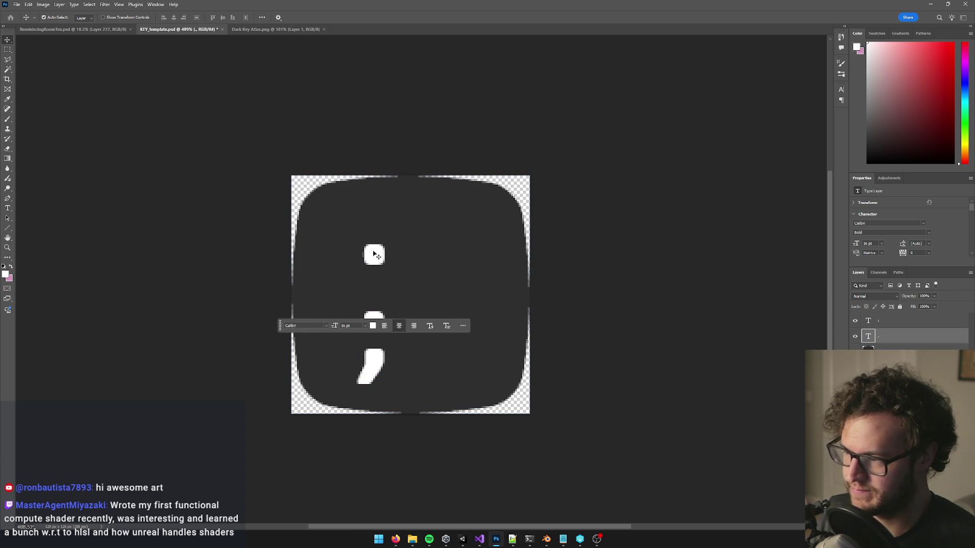
# Step: Check the open browser windows, then return to Photoshop
pyautogui.scroll(-5, 653, 333)
pyautogui.scroll(4, 657, 338)
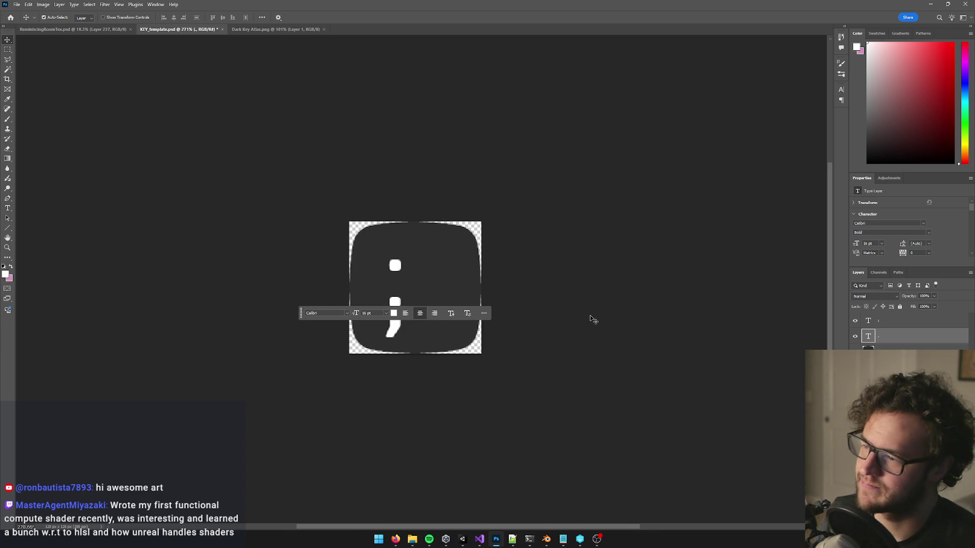
pyautogui.click(396, 539)
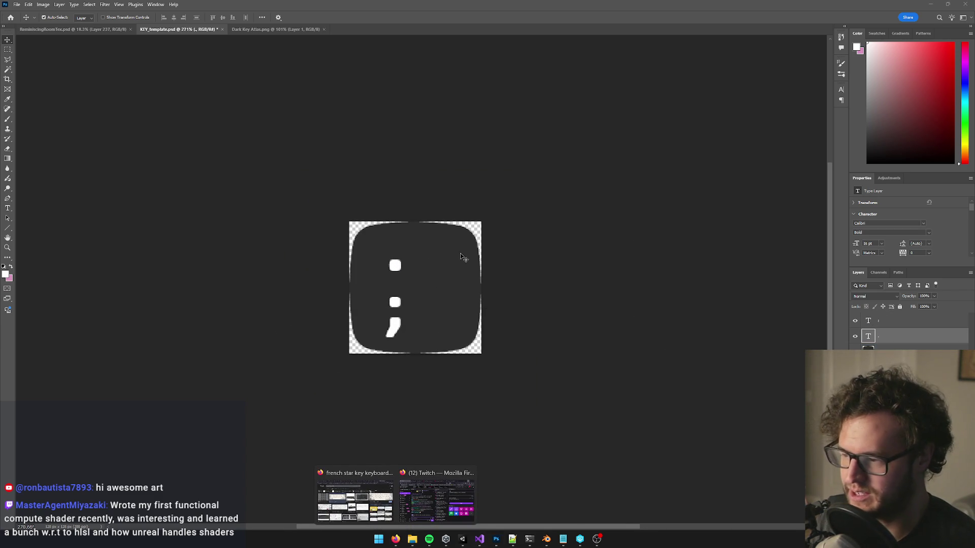
pyautogui.click(17, 4)
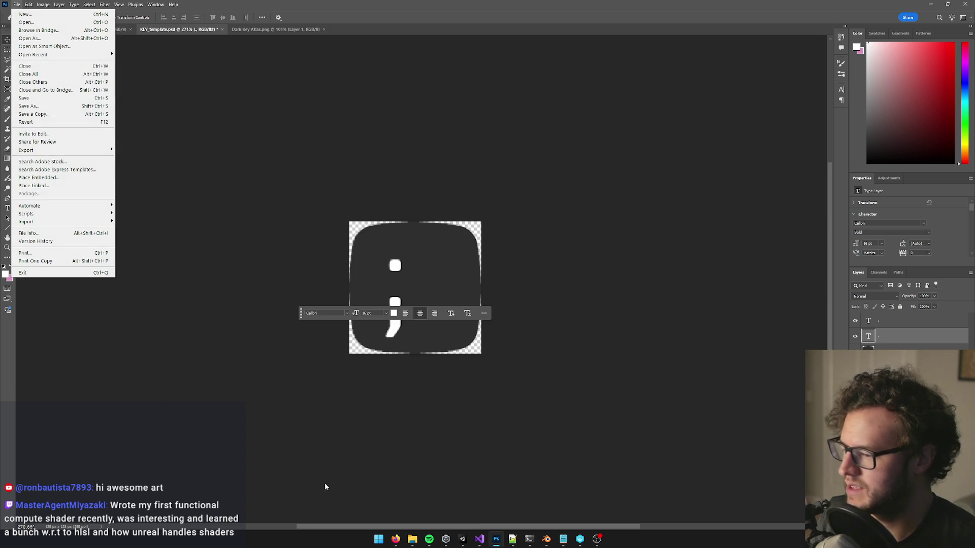
# Step: Look over the browser and Unity windows, then return to Photoshop
pyautogui.click(395, 539)
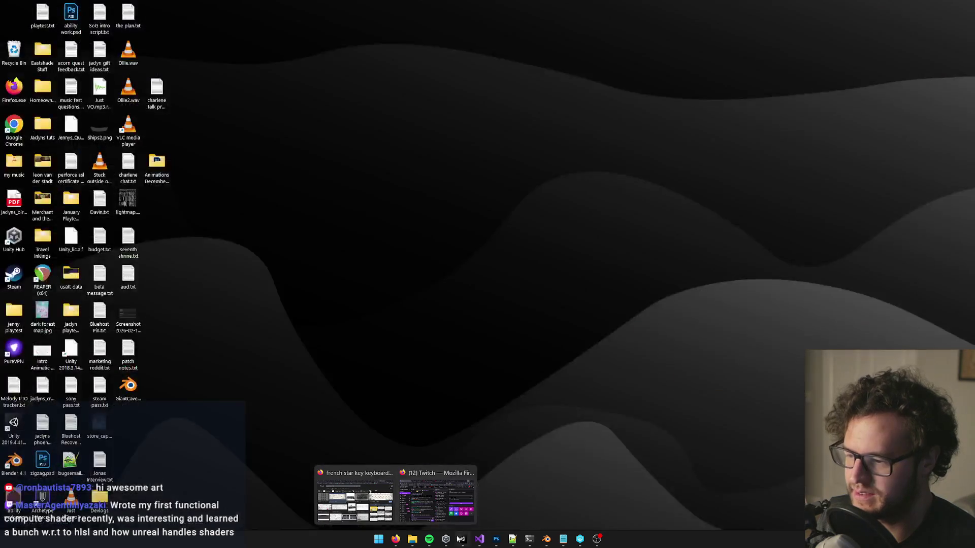
pyautogui.click(461, 540)
pyautogui.click(497, 539)
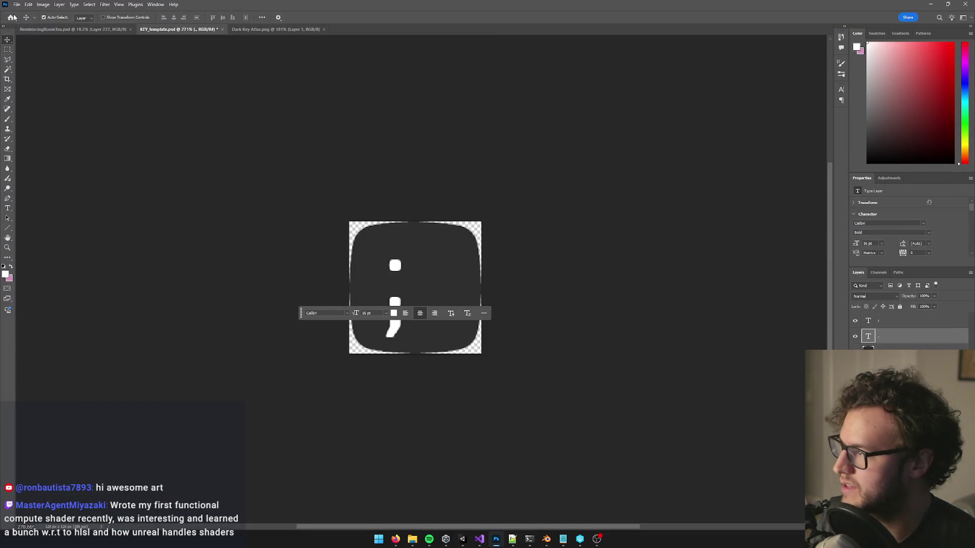
# Step: Start a PNG copy save named KEY_Period.png, then bring Unity forward
pyautogui.click(17, 4)
pyautogui.moveTo(44, 150)
pyautogui.click(147, 151)
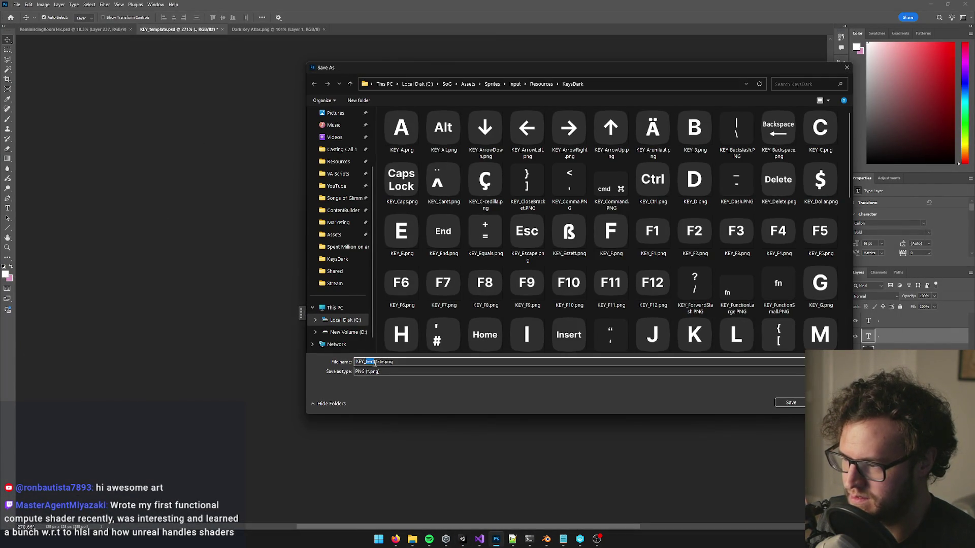
pyautogui.moveTo(382, 363); pyautogui.dragTo(384, 362)
pyautogui.write('Period')
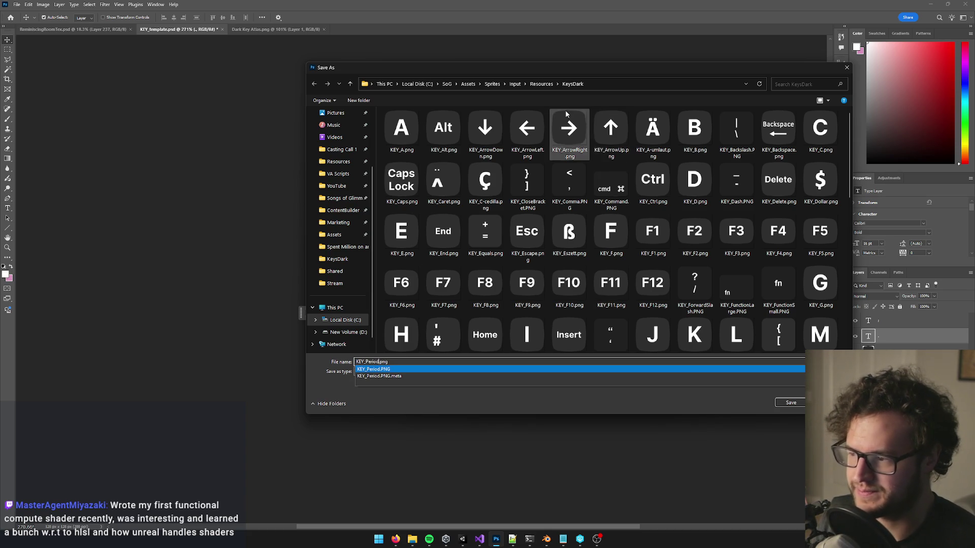
pyautogui.click(518, 73)
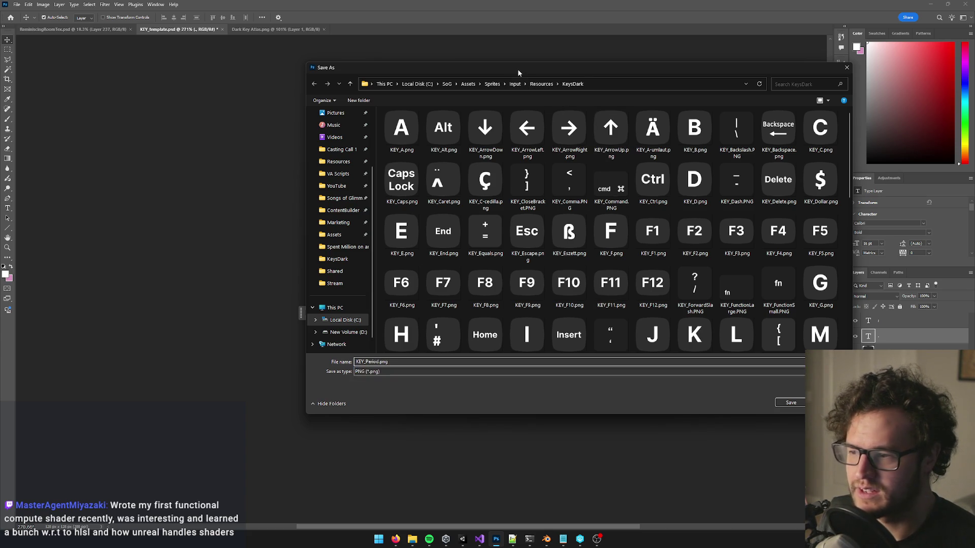
pyautogui.click(462, 539)
pyautogui.moveTo(545, 538)
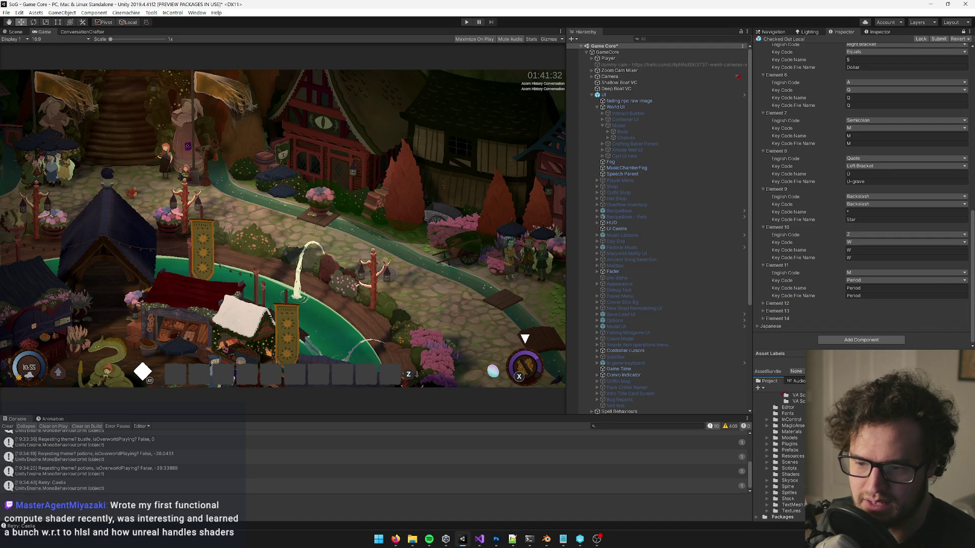
# Step: View the KEY_Period texture's import settings in Unity, then return to Photoshop's save dialog
pyautogui.click(878, 33)
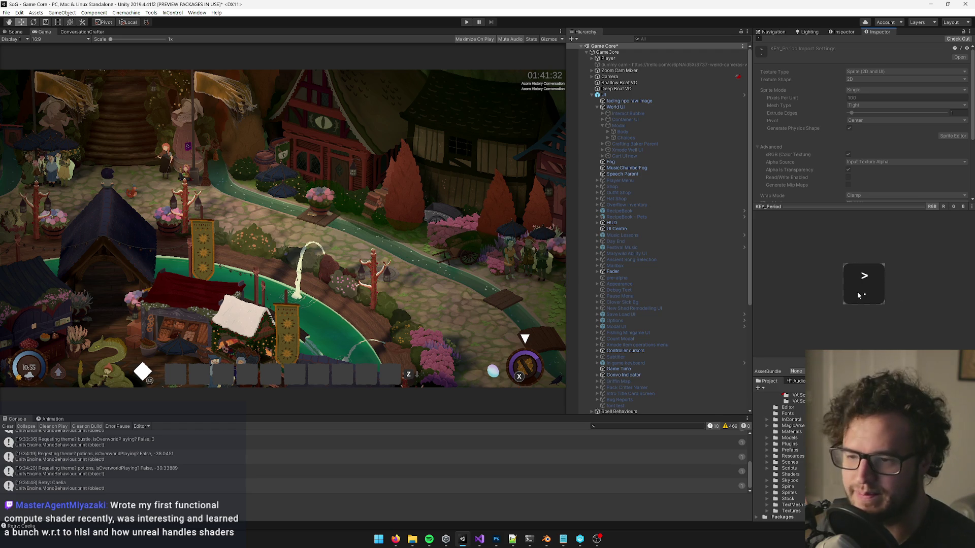
pyautogui.hotkey('alt', 'Tab')
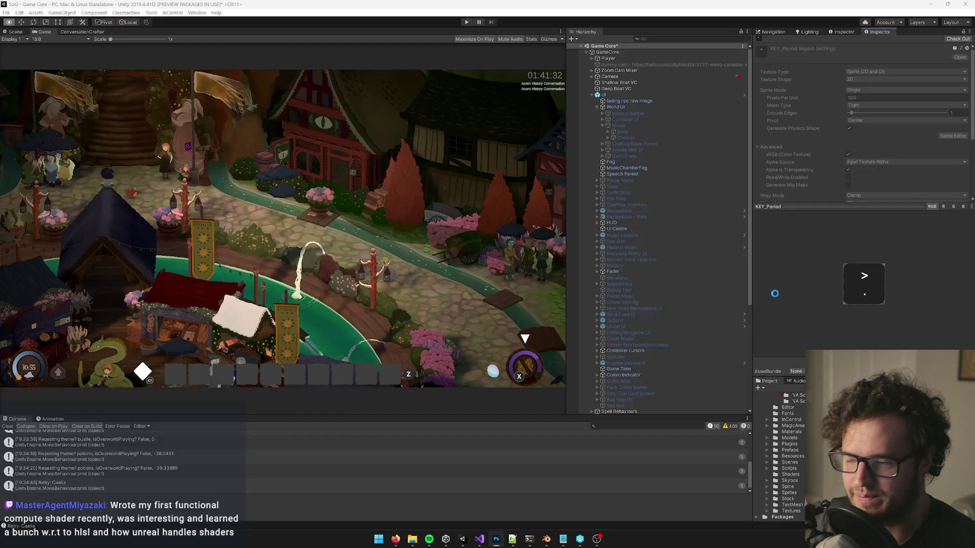
pyautogui.hotkey('alt', 'Tab')
pyautogui.hotkey('alt', 'Tab')
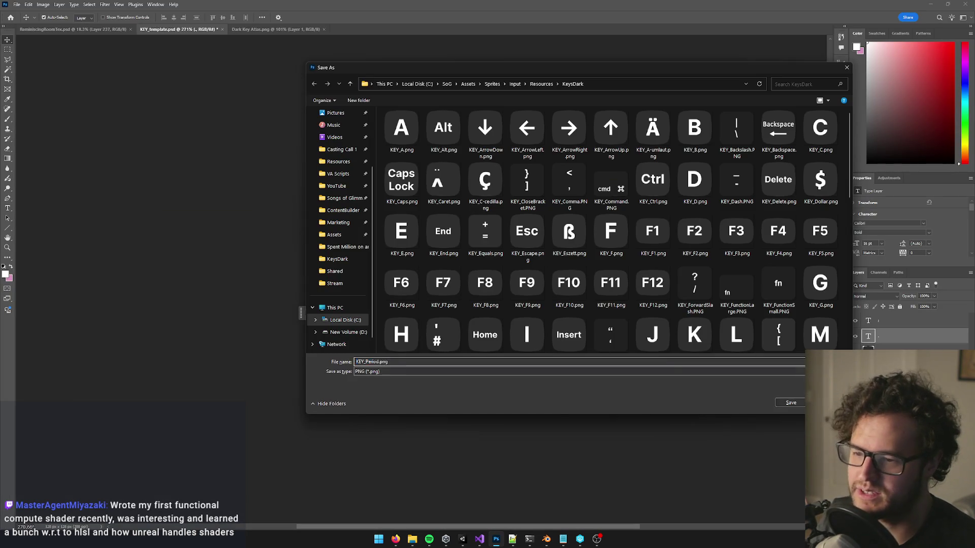
# Step: Save KEY_Period.png, reset the key template text to '*', and bring Unity forward
pyautogui.press('Return')
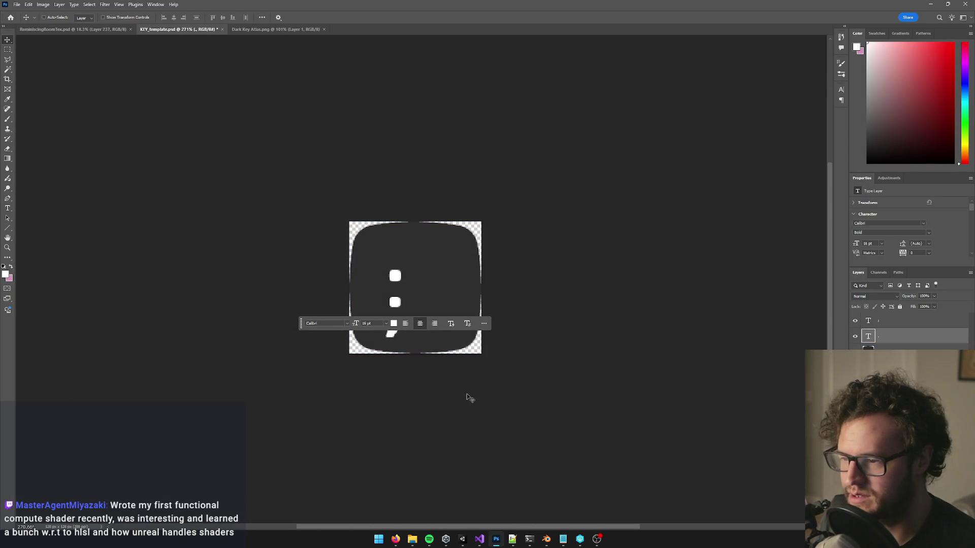
pyautogui.press('Return')
pyautogui.write(';')
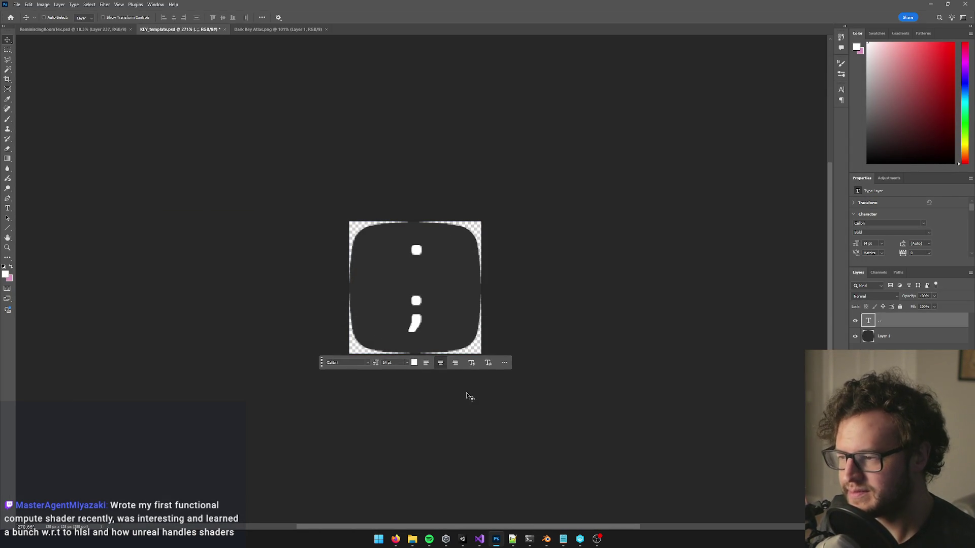
pyautogui.press('BackSpace')
pyautogui.press('BackSpace')
pyautogui.press('Return')
pyautogui.hotkey('ctrl', 'shift', '.')
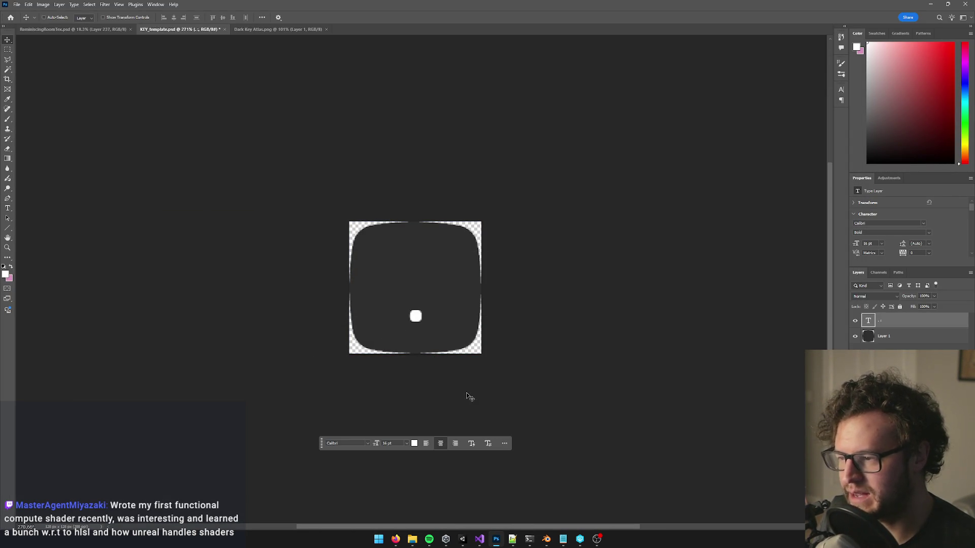
pyautogui.press('BackSpace')
pyautogui.press('BackSpace')
pyautogui.write('*')
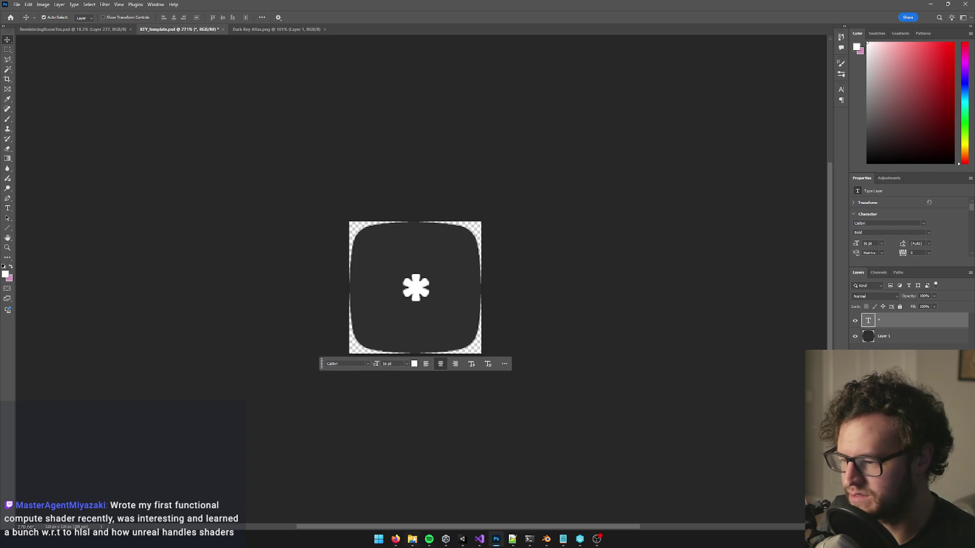
pyautogui.click(465, 540)
pyautogui.click(466, 542)
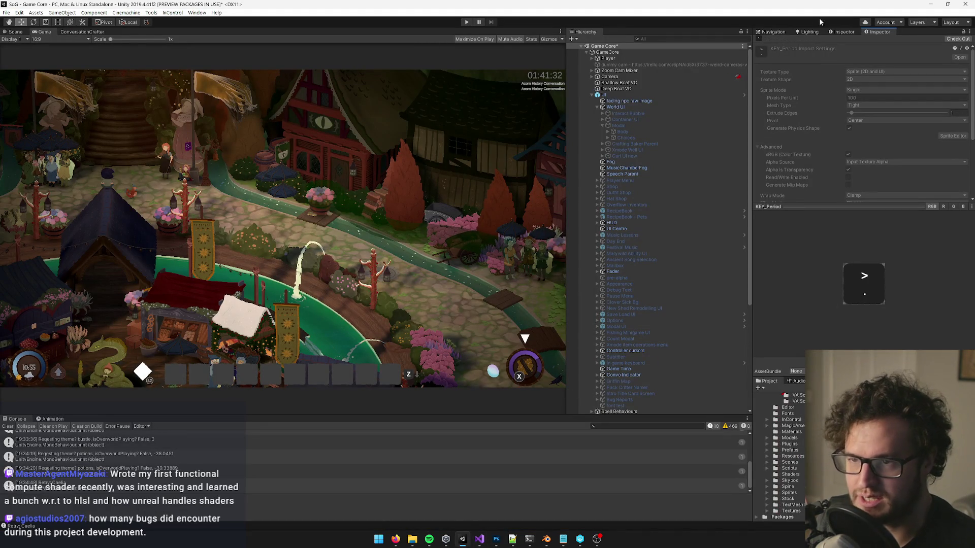
# Step: Show the key-code element list and expand Element 12 (Comma) and Element 13 (Period, Slash, Colon)
pyautogui.click(842, 32)
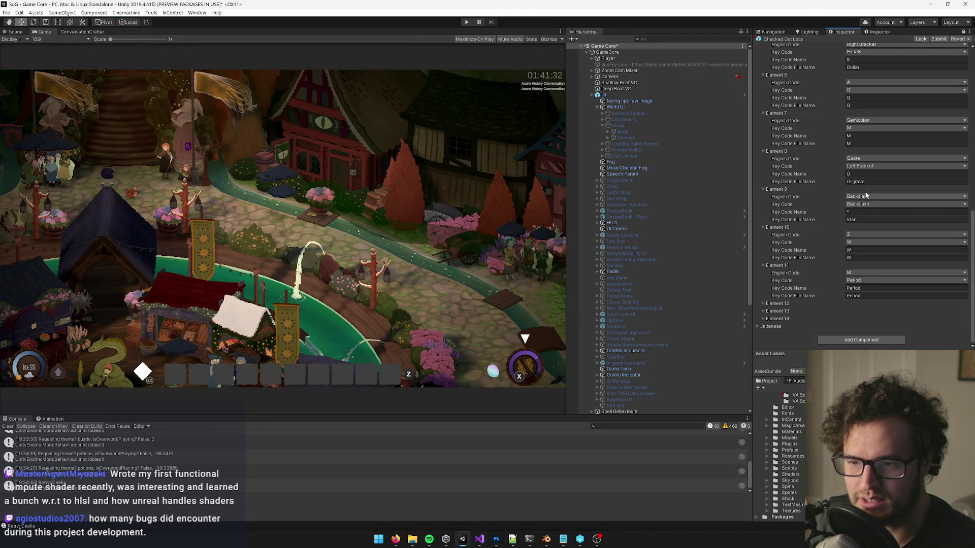
pyautogui.click(766, 304)
pyautogui.scroll(-3, 799, 265)
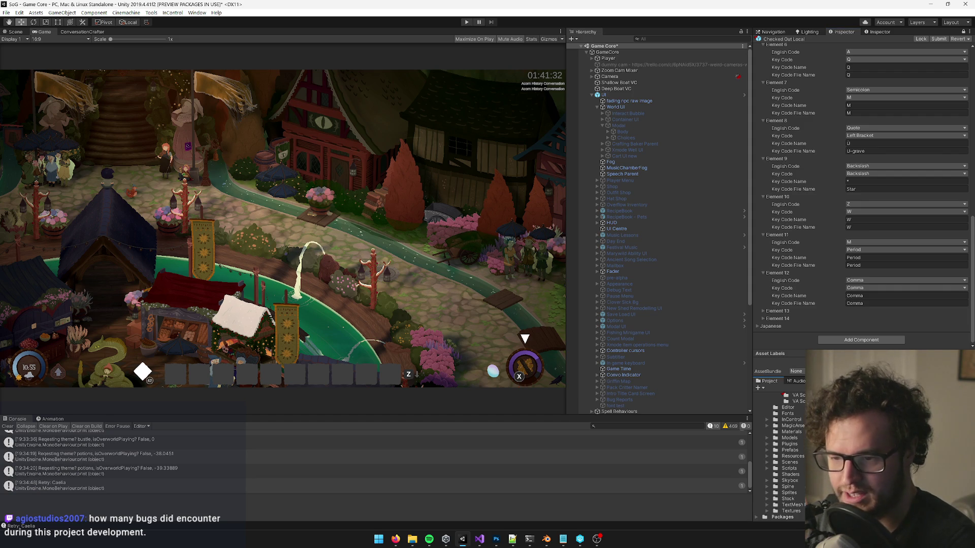
pyautogui.click(773, 311)
pyautogui.scroll(-3, 838, 297)
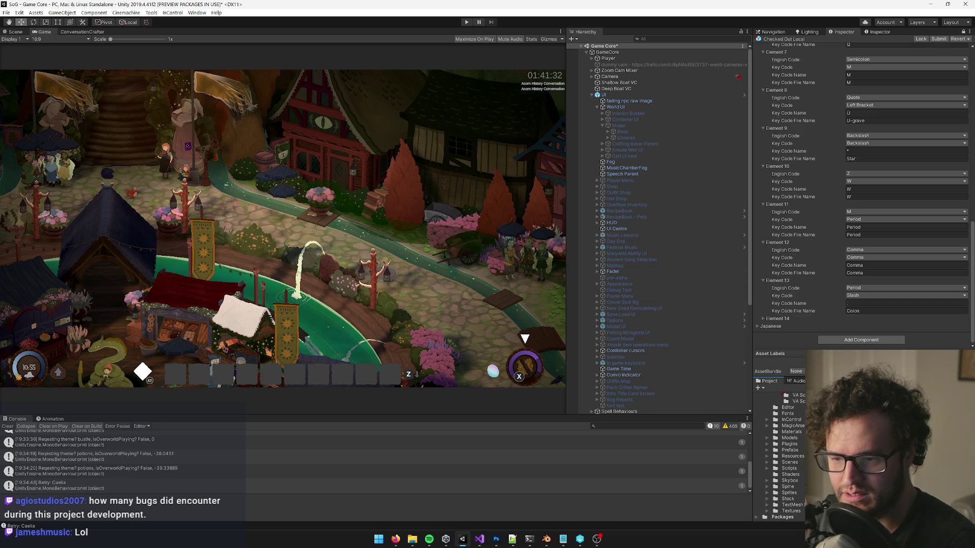
pyautogui.hotkey('alt', 'Tab')
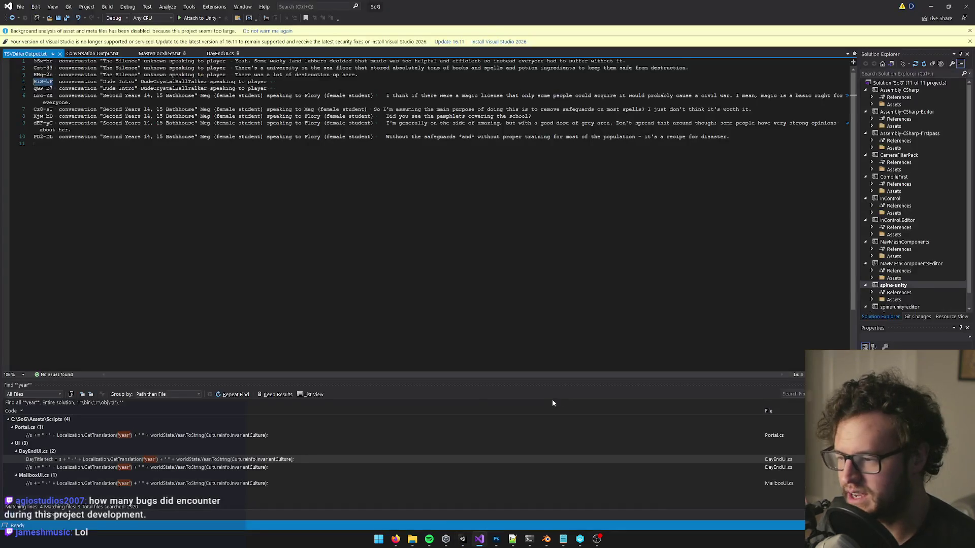
# Step: Open the French keyboard image search, then select Element 13's Key Code Name field in Unity
pyautogui.hotkey('alt', 'Tab')
pyautogui.moveTo(396, 540)
pyautogui.click(353, 500)
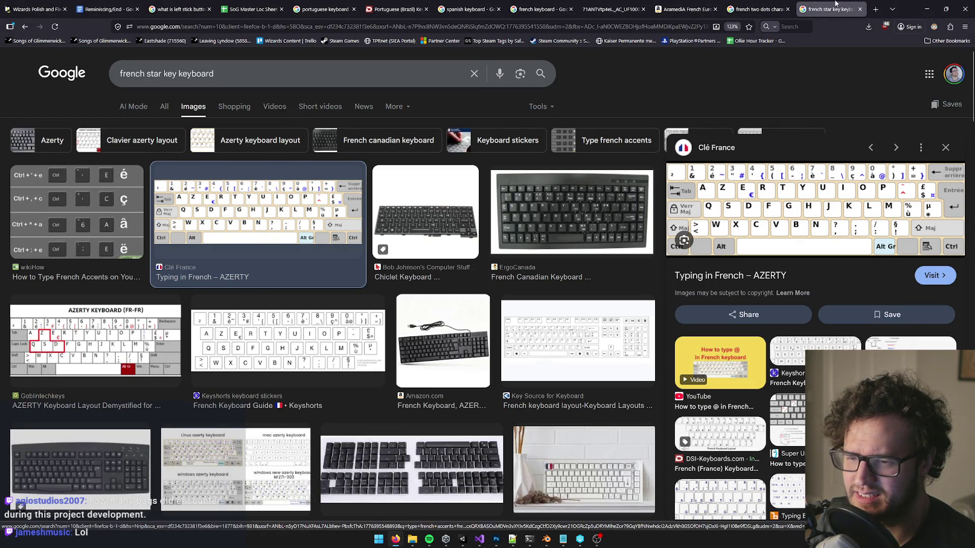
pyautogui.click(924, 7)
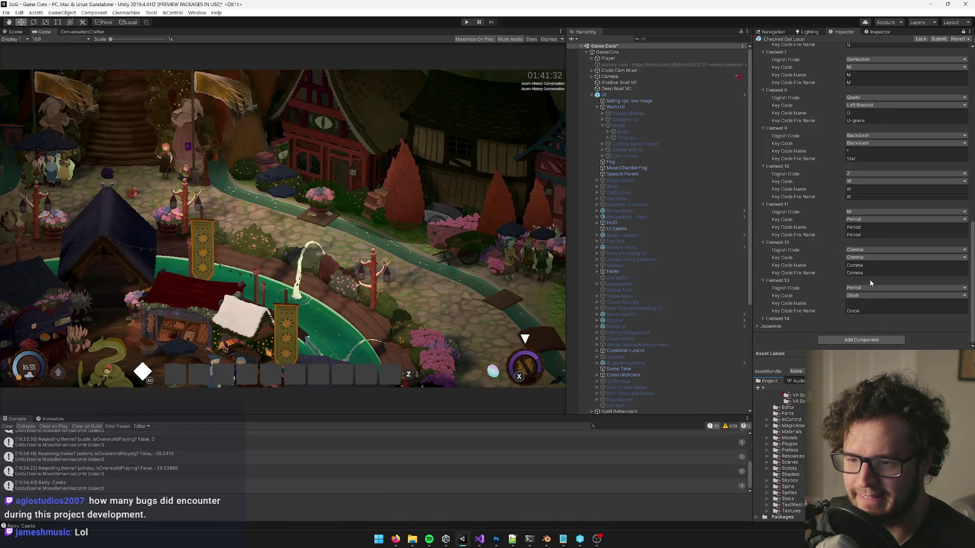
pyautogui.click(869, 301)
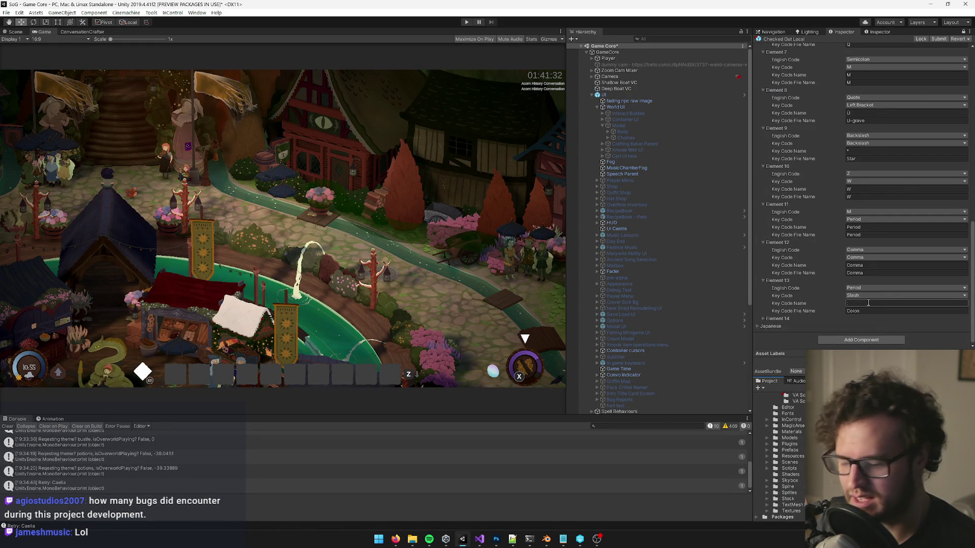
# Step: Recheck the French keyboard image against Unity, then return to the key template in Photoshop
pyautogui.hotkey('alt', 'Tab')
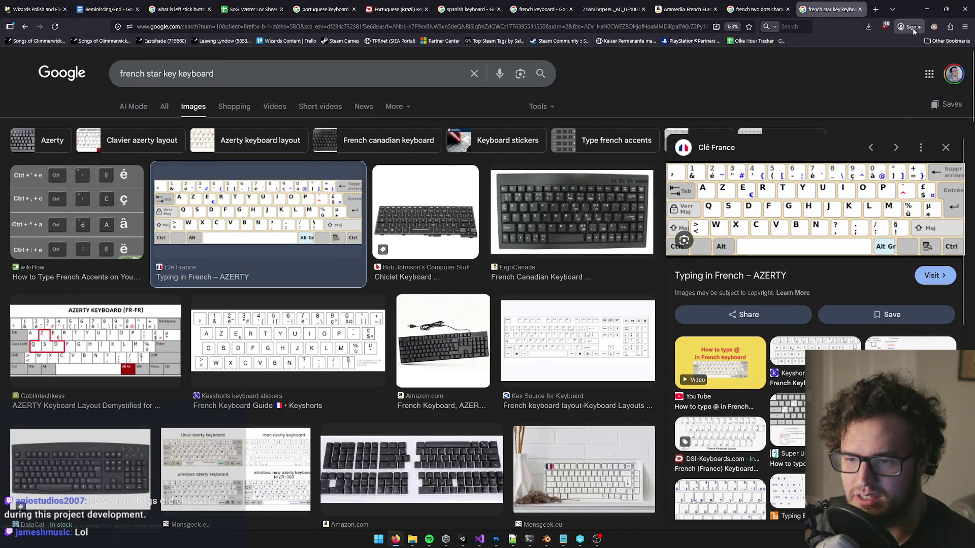
pyautogui.hotkey('alt', 'Tab')
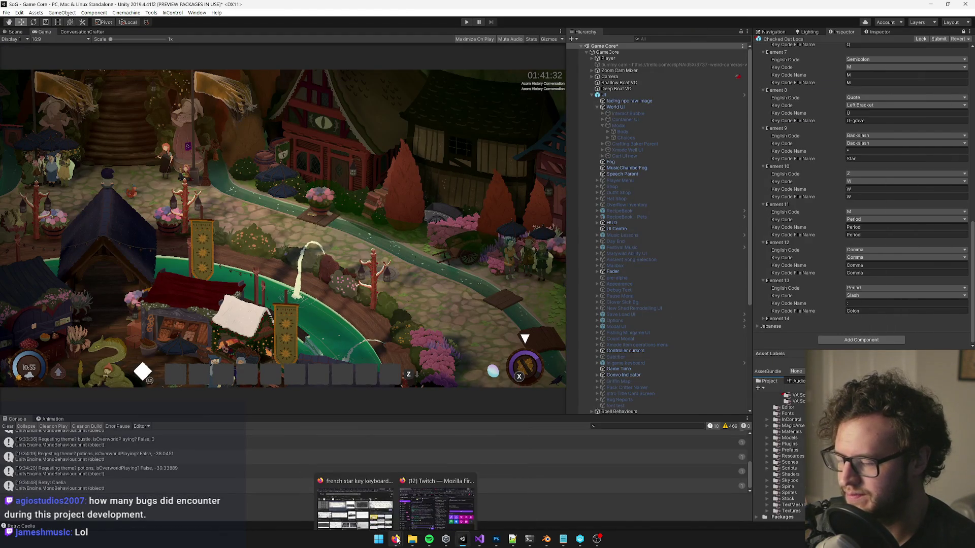
pyautogui.moveTo(478, 540)
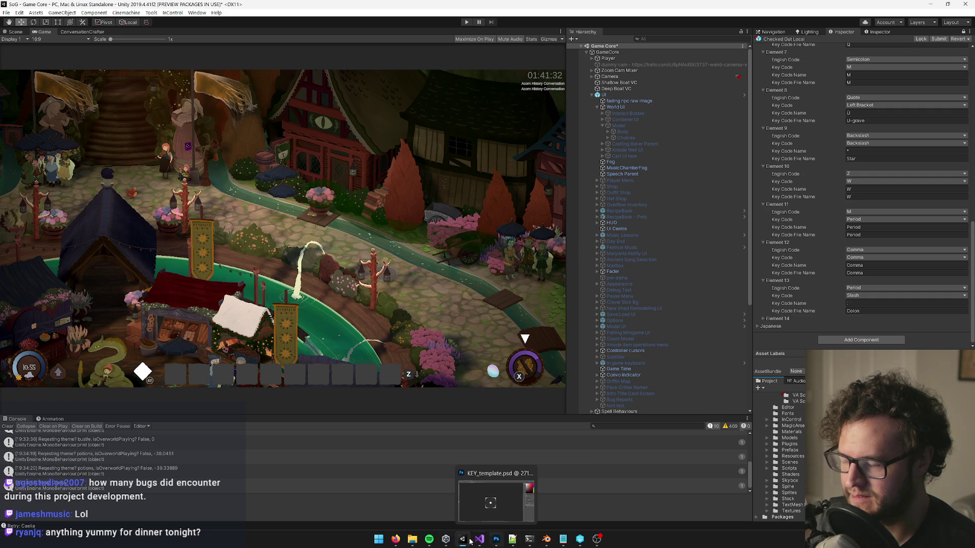
pyautogui.click(366, 496)
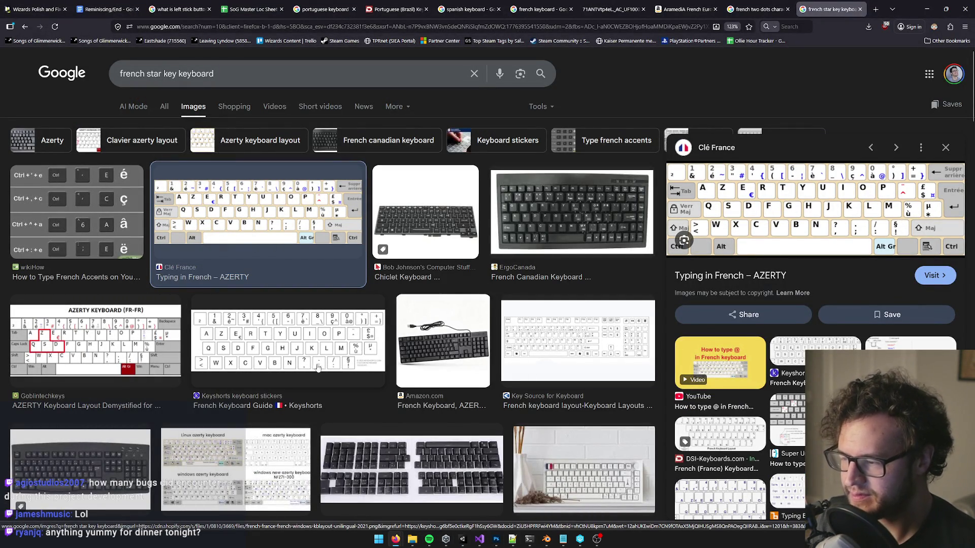
pyautogui.click(462, 539)
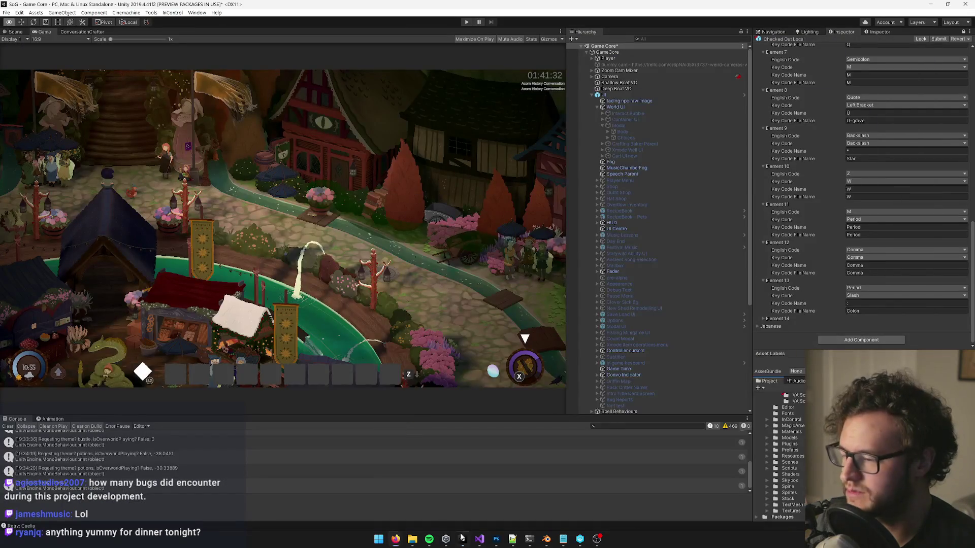
pyautogui.moveTo(596, 539)
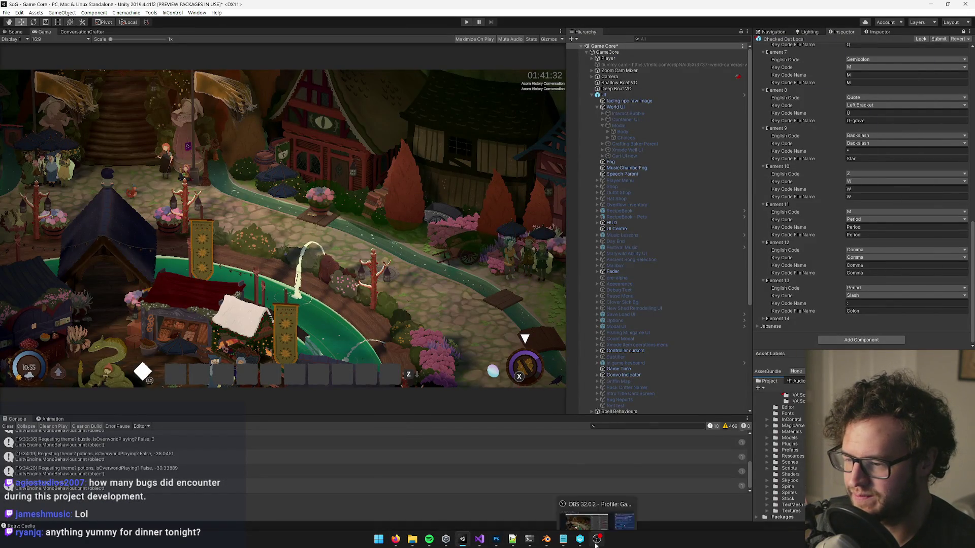
pyautogui.click(495, 540)
# Step: Change the key text to a slash at 11 pt and move it into the key's upper half
pyautogui.doubleClick(416, 288)
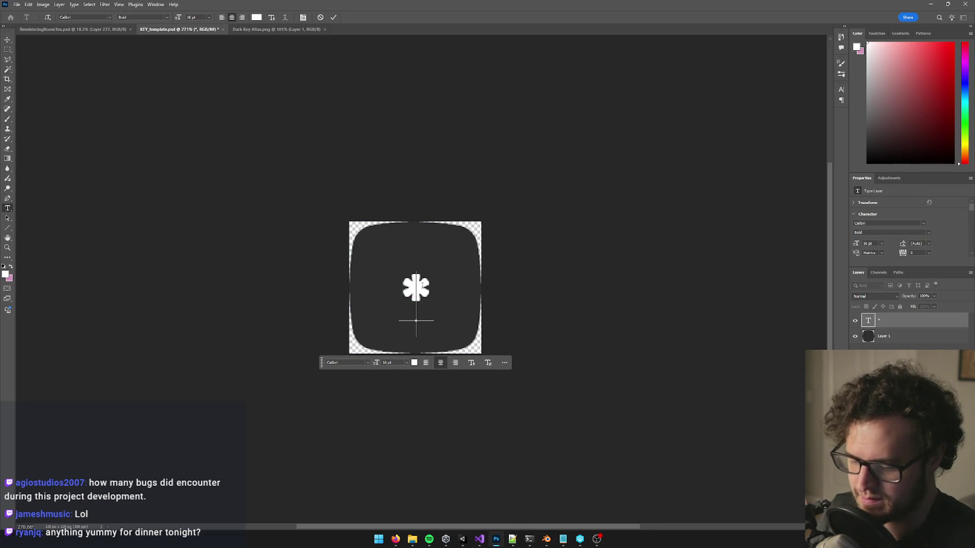
pyautogui.write('/')
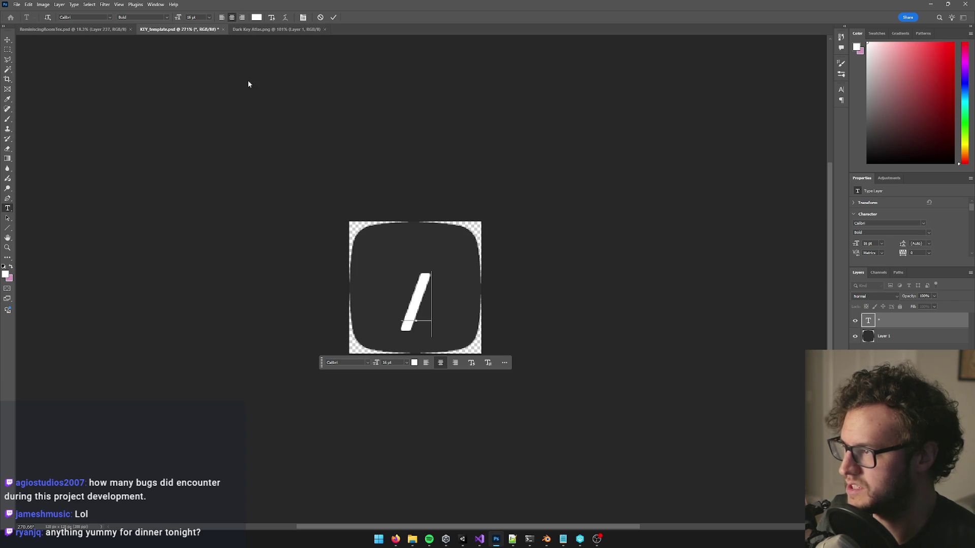
pyautogui.hotkey('ctrl', 'a')
pyautogui.click(190, 17)
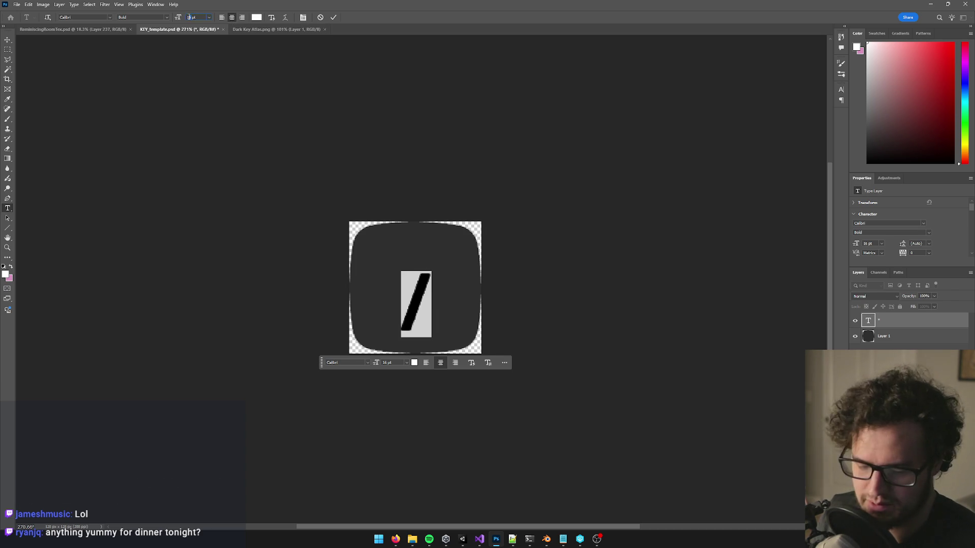
pyautogui.write('13')
pyautogui.press('Return')
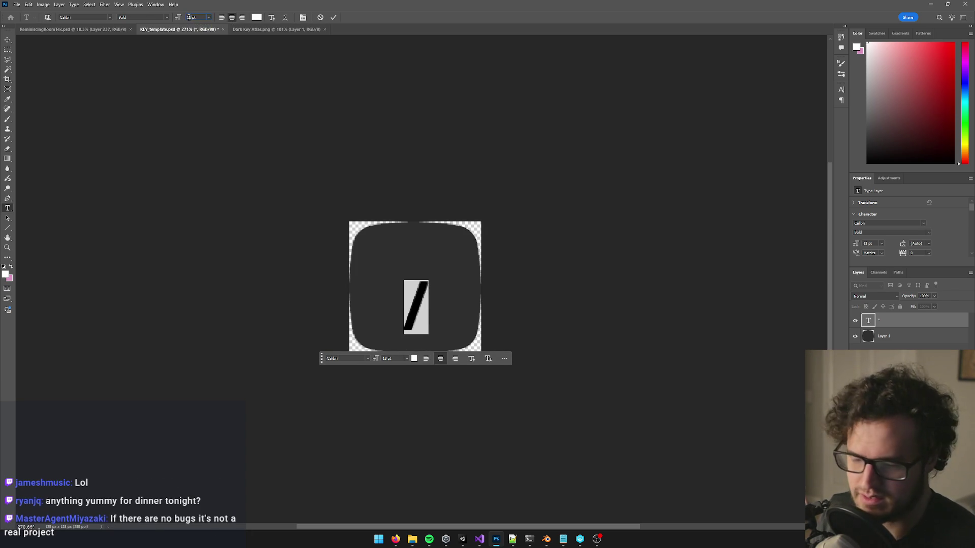
pyautogui.write('11')
pyautogui.press('Return')
pyautogui.click(8, 40)
pyautogui.click(428, 312)
pyautogui.moveTo(428, 312)
pyautogui.mouseDown()
pyautogui.moveTo(423, 264)
pyautogui.moveTo(414, 317)
pyautogui.mouseUp()
# Step: Turn the lower copy into a colon, nudging the slash up and the colon right
pyautogui.press('t')
pyautogui.doubleClick(403, 309)
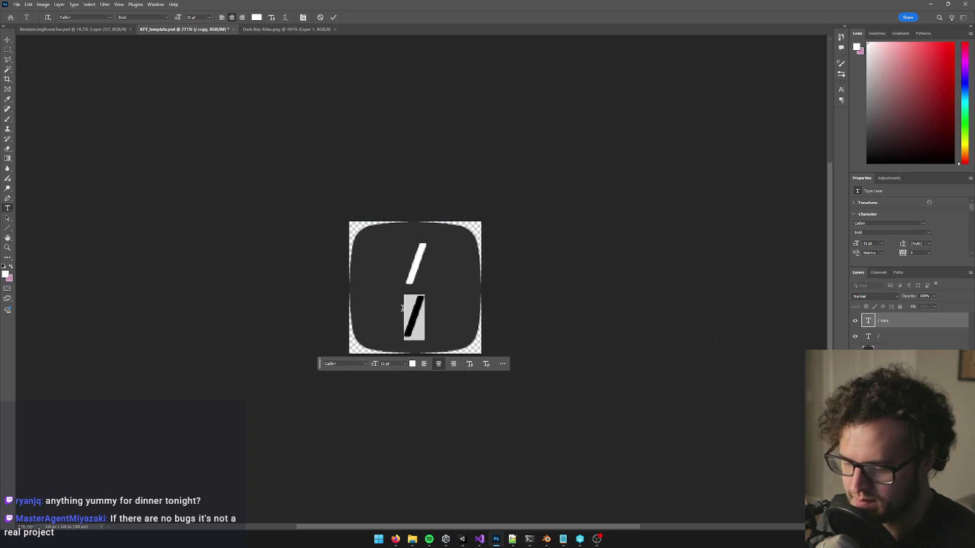
pyautogui.write(':')
pyautogui.hotkey('ctrl', 'Return')
pyautogui.press('v')
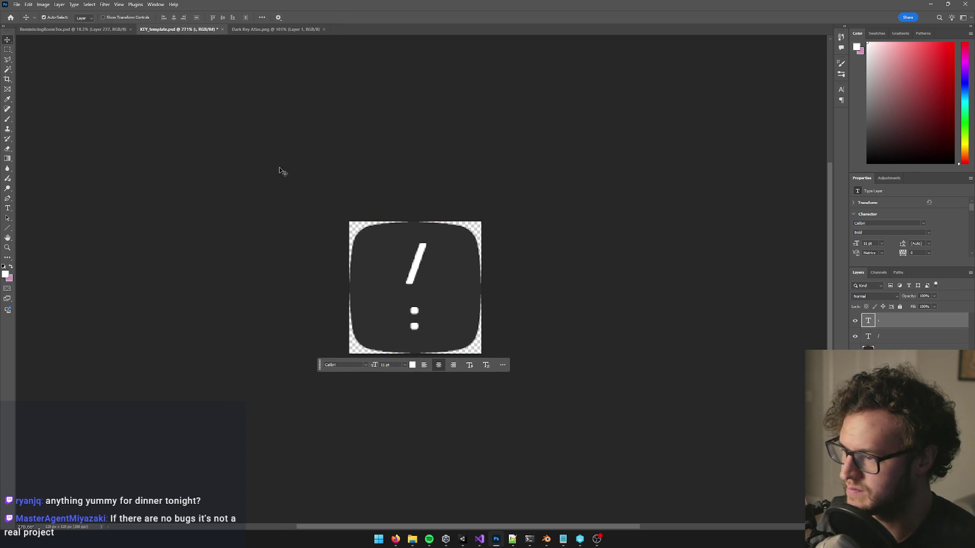
pyautogui.moveTo(431, 255); pyautogui.dragTo(431, 250)
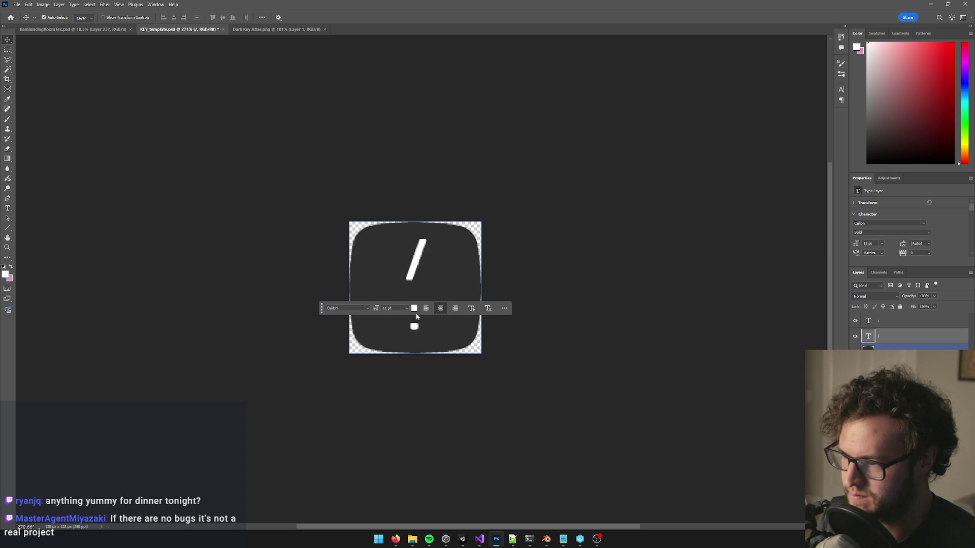
pyautogui.moveTo(414, 329); pyautogui.dragTo(418, 326)
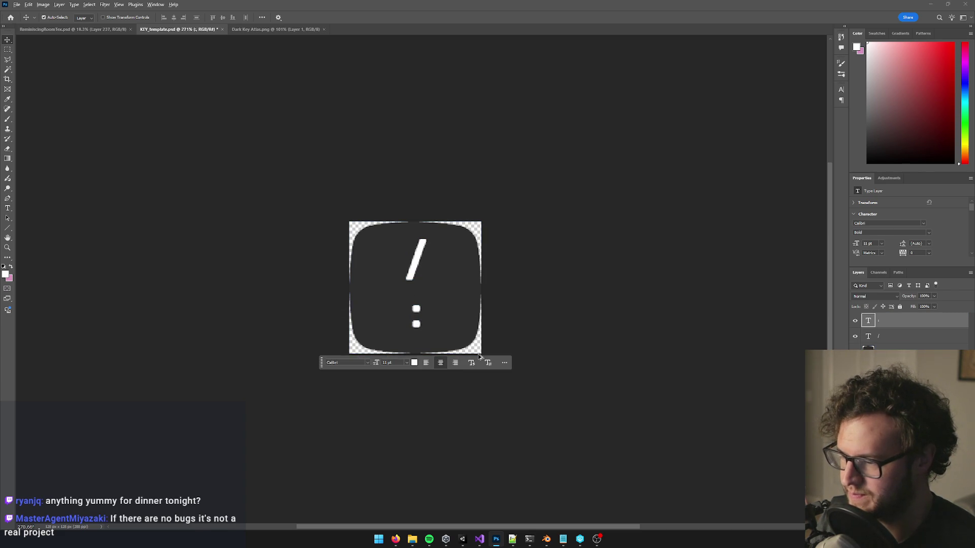
# Step: Bring up Firefox's French star key image search
pyautogui.hotkey('alt', 'Tab')
pyautogui.moveTo(396, 539)
pyautogui.click(355, 506)
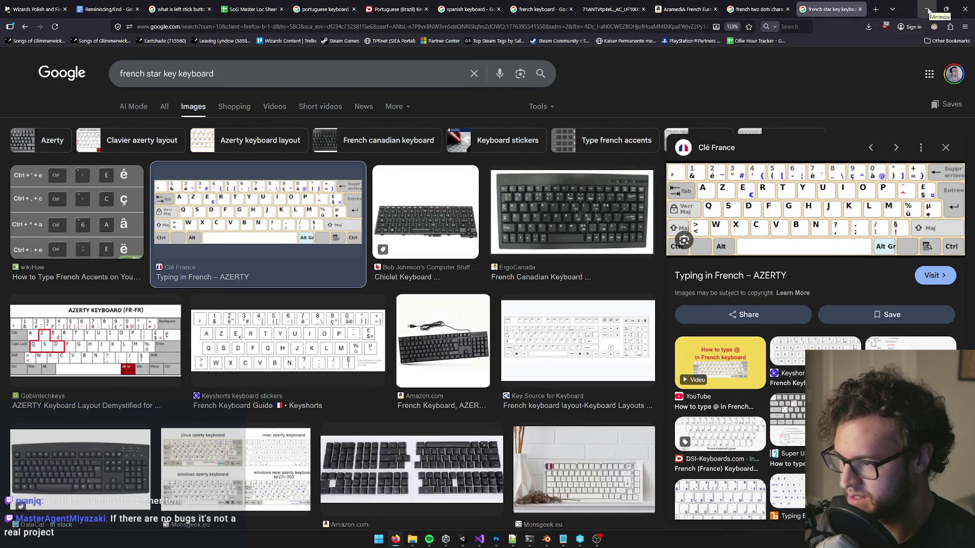
# Step: Return to the key template and move the colon up a few pixels
pyautogui.click(927, 10)
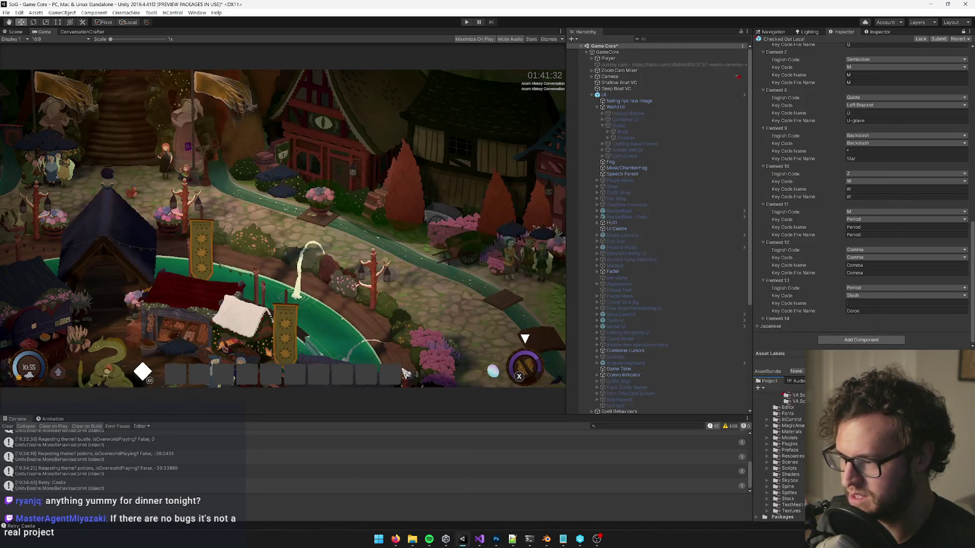
pyautogui.click(496, 537)
pyautogui.moveTo(417, 310); pyautogui.dragTo(416, 308)
pyautogui.scroll(-5, 588, 278)
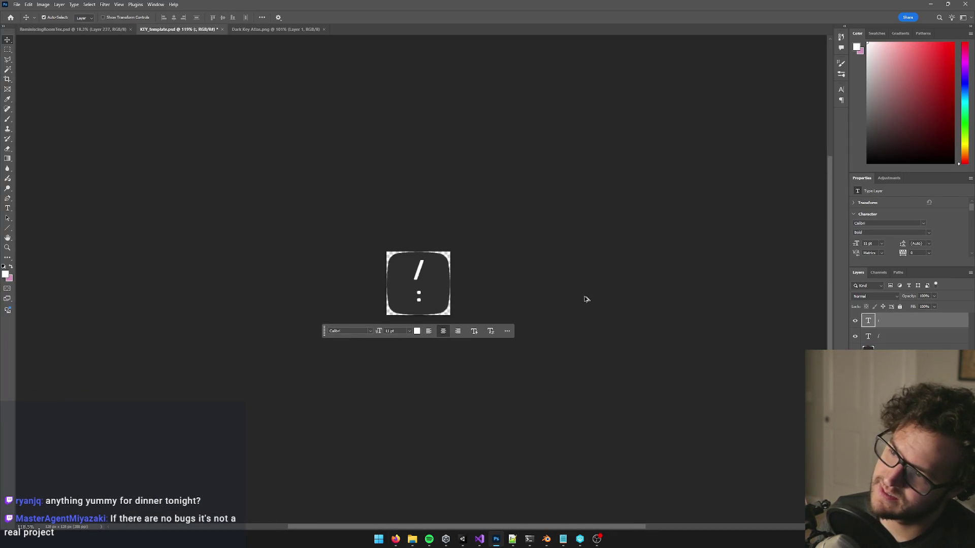
pyautogui.scroll(6, 587, 298)
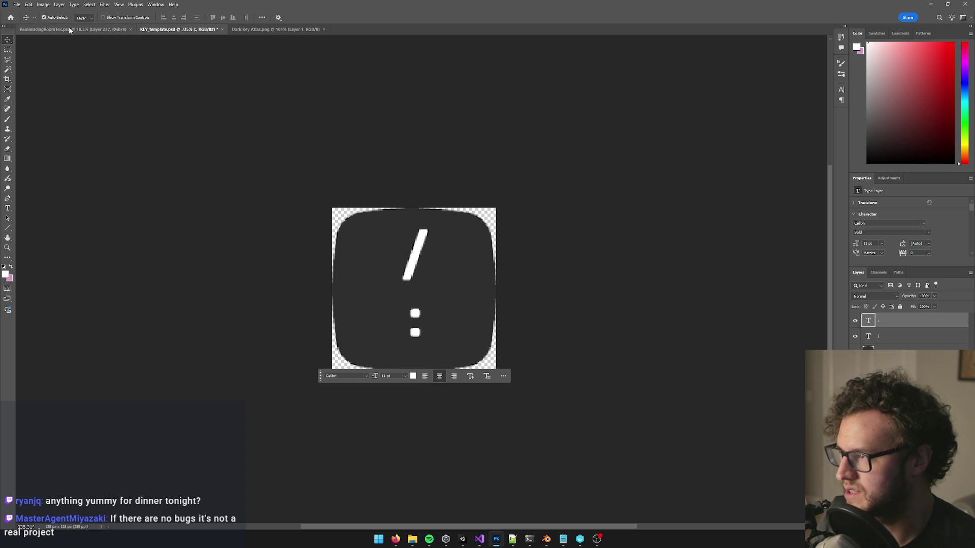
# Step: Export the slash-colon key as KEY_Colon.png
pyautogui.click(17, 4)
pyautogui.moveTo(93, 155)
pyautogui.click(143, 150)
pyautogui.click(366, 362)
pyautogui.moveTo(366, 362); pyautogui.dragTo(384, 362)
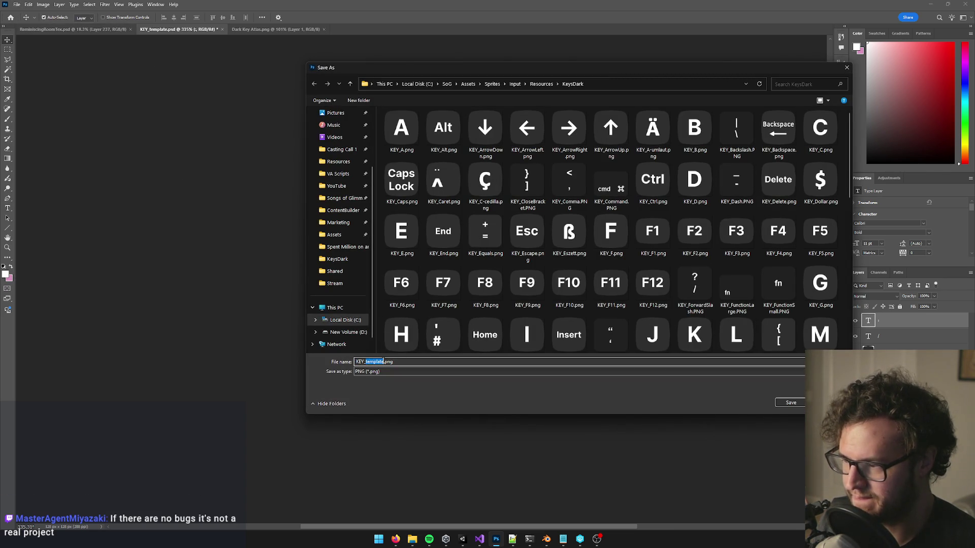
pyautogui.write('Colon')
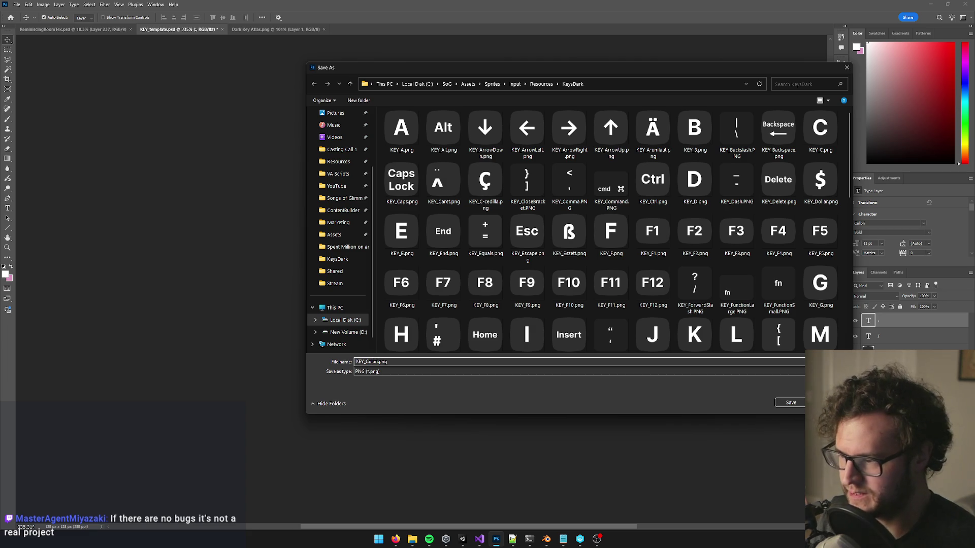
pyautogui.click(778, 402)
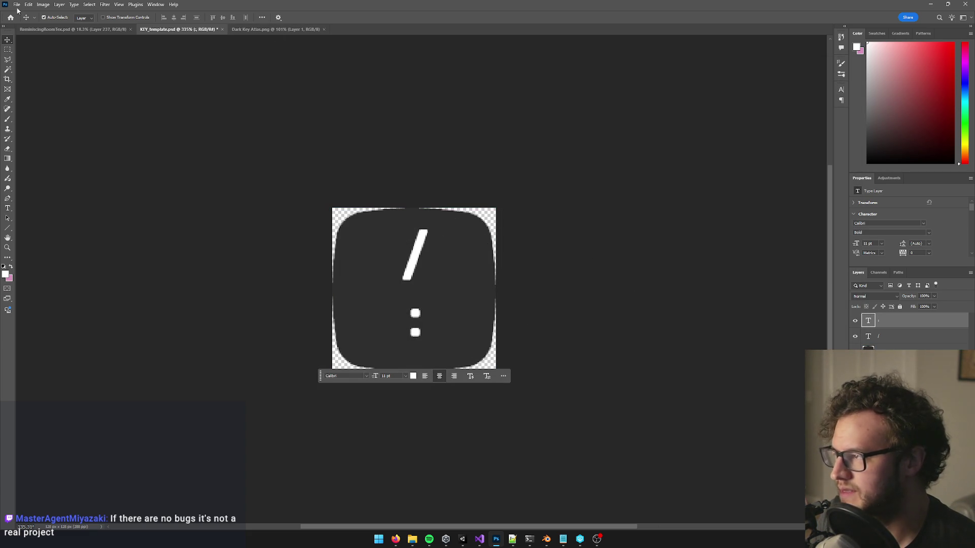
# Step: Merge the key's layers and paste it into Dark Key Atlas right of the asterisk key
pyautogui.click(971, 272)
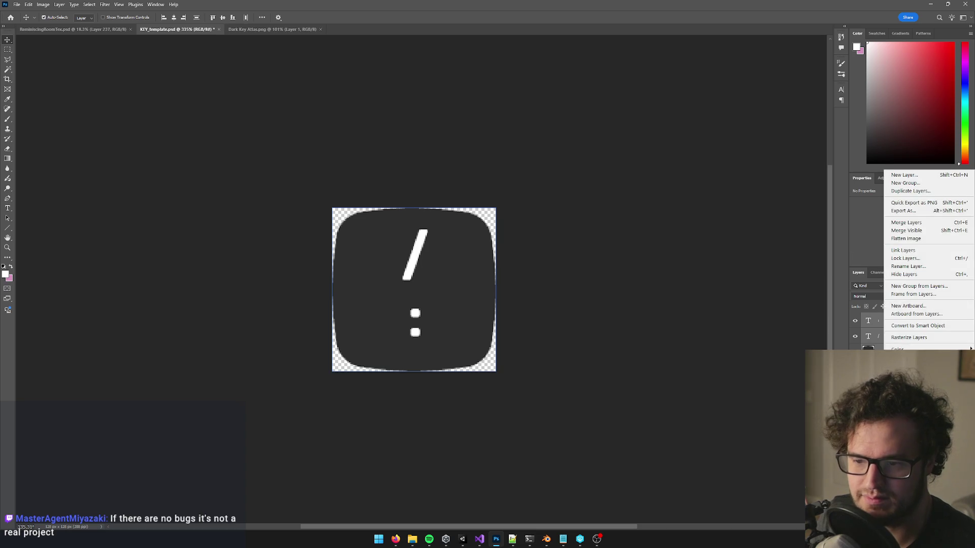
pyautogui.click(913, 222)
pyautogui.hotkey('ctrl', 'c')
pyautogui.click(276, 29)
pyautogui.hotkey('ctrl', 'v')
pyautogui.moveTo(427, 301); pyautogui.dragTo(533, 409)
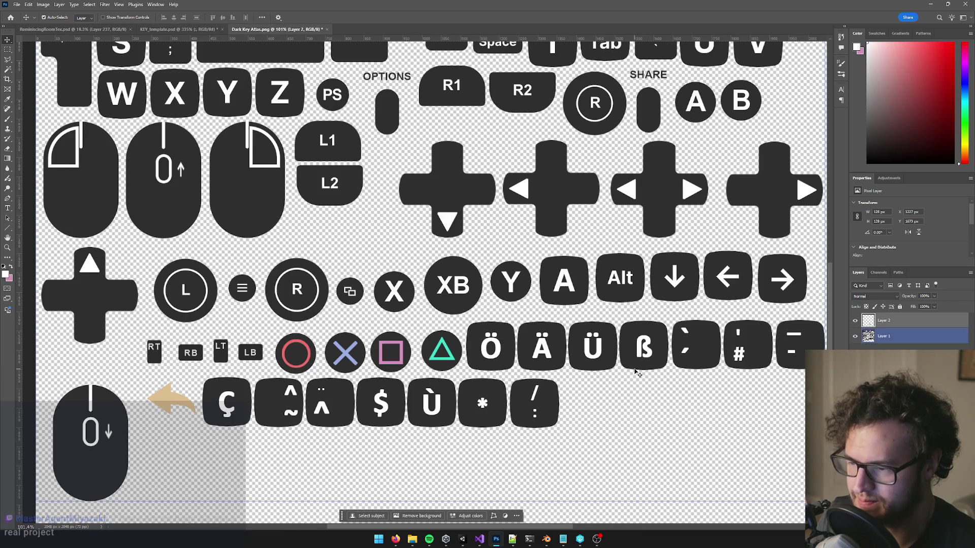
# Step: Undo the key template back to its asterisk version
pyautogui.click(152, 29)
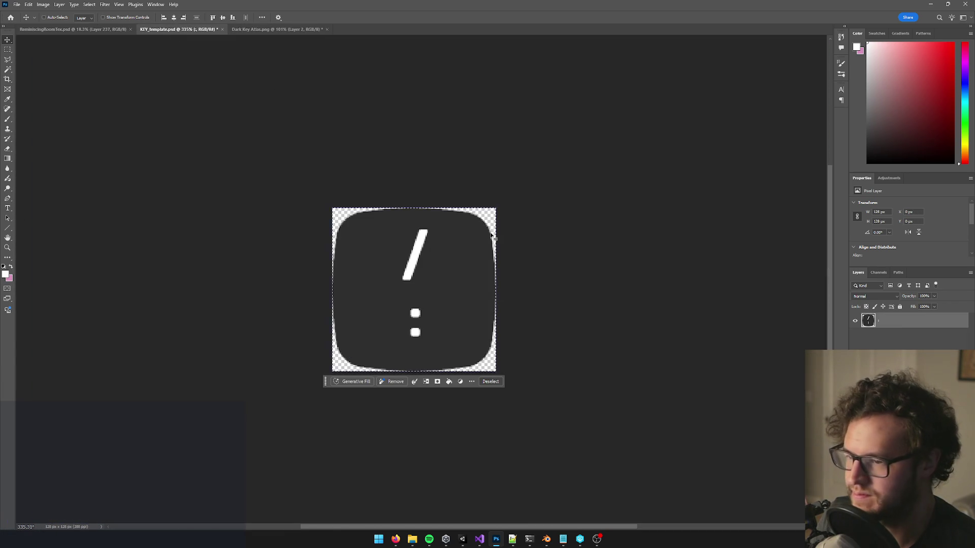
pyautogui.hotkey('ctrl', 'z')
pyautogui.hotkey('ctrl', 'z')
pyautogui.hotkey('ctrl', 'z')
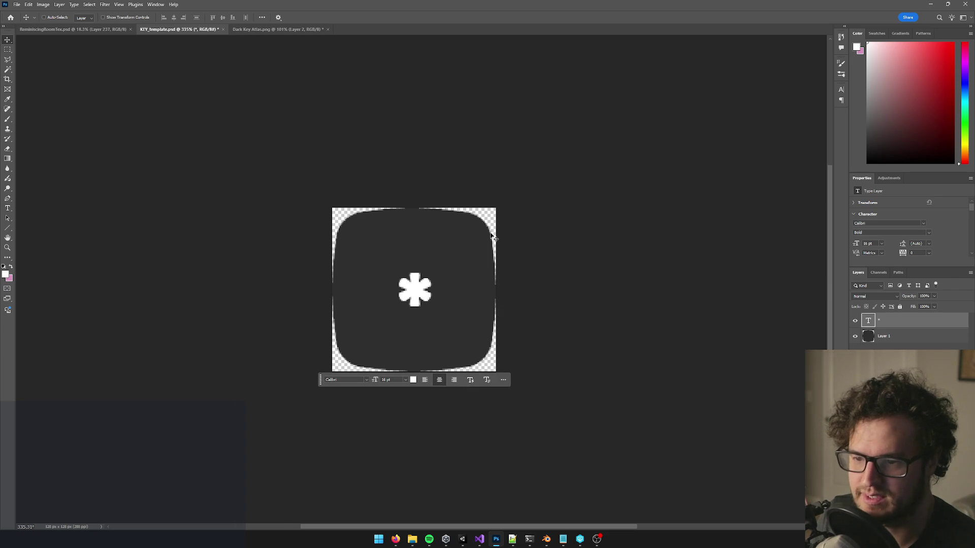
pyautogui.click(462, 540)
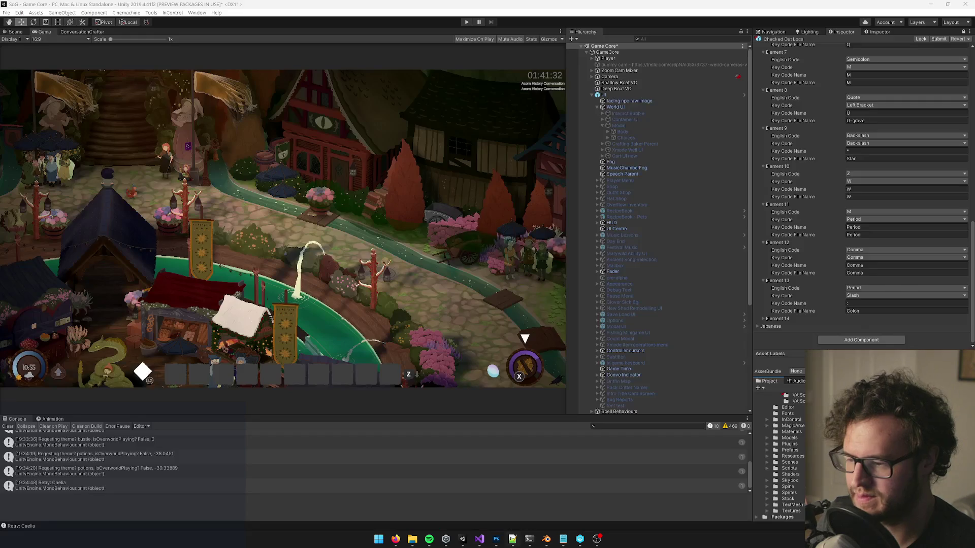
# Step: Minimise Unity and bring Photoshop's KEY_template.psd with the white asterisk back to front
pyautogui.click(462, 539)
pyautogui.click(596, 540)
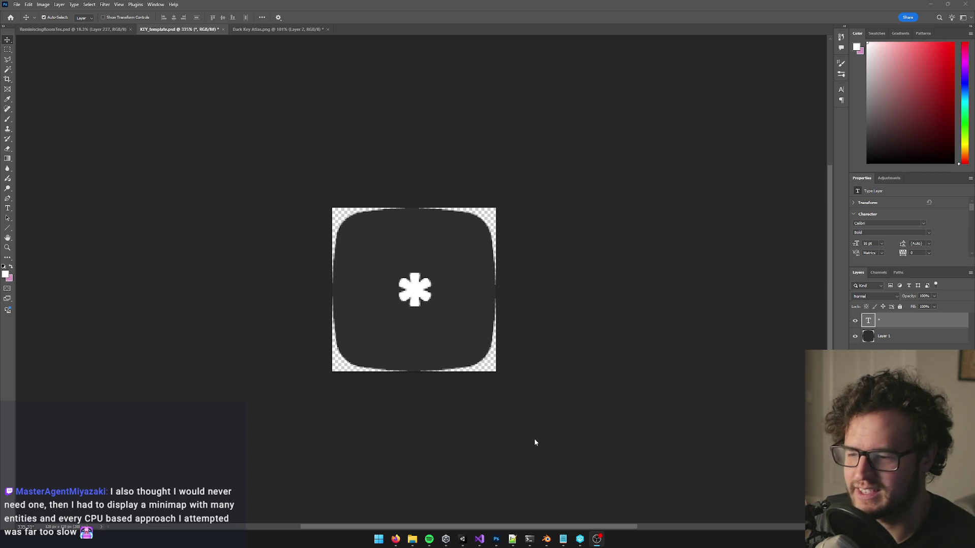
# Step: In Unity, expand the key mapping's Element 14 to show its Slash and Semicolon fields
pyautogui.click(461, 541)
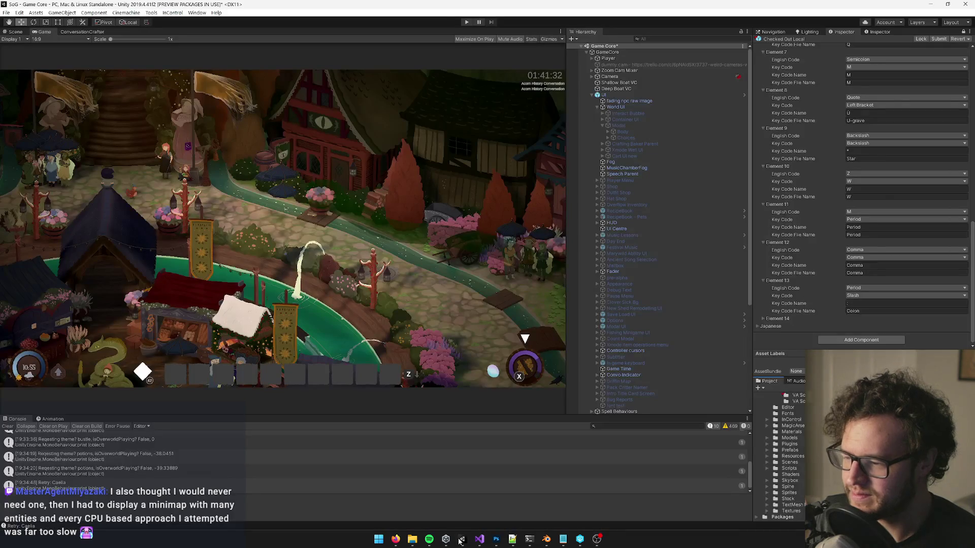
pyautogui.click(779, 319)
pyautogui.scroll(-2, 809, 266)
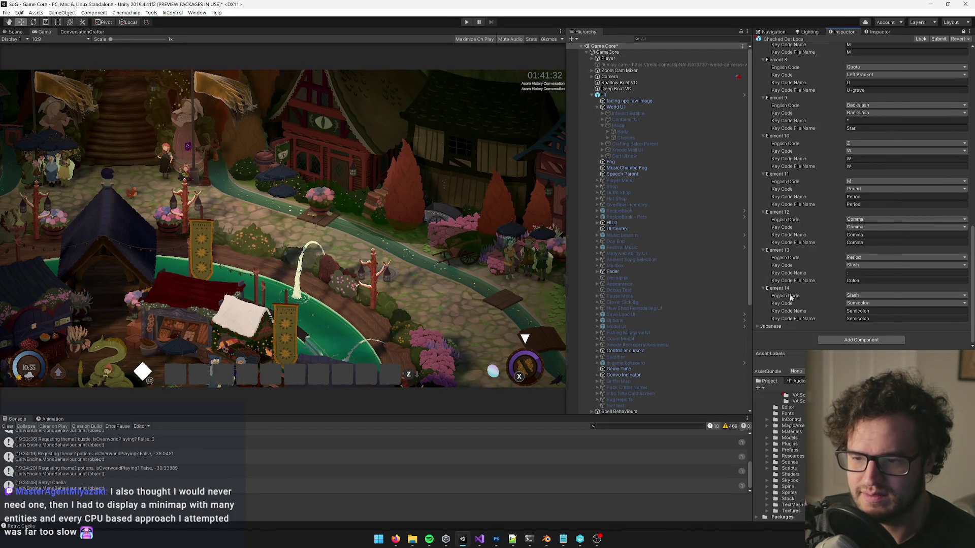
# Step: Return to Photoshop and bring up the Dark Key Atlas document
pyautogui.moveTo(462, 541)
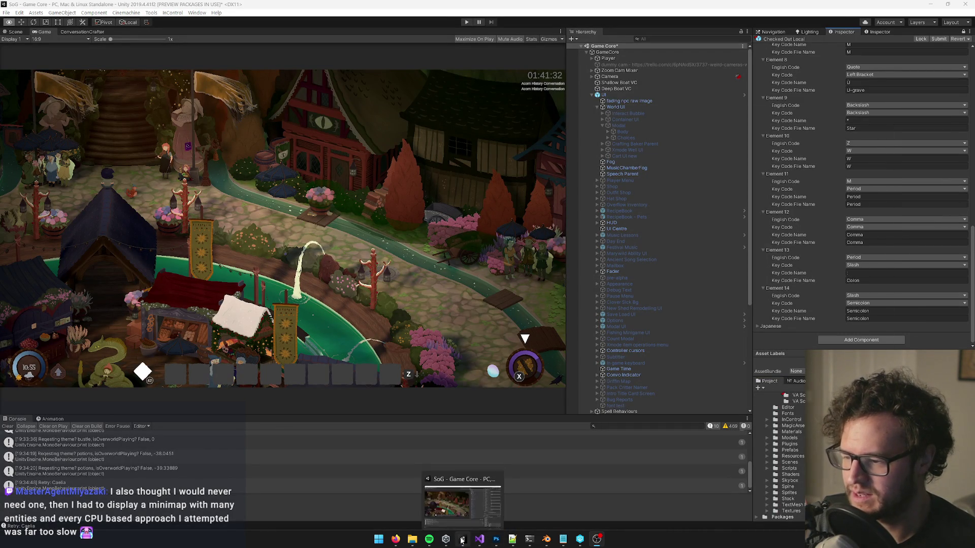
pyautogui.click(496, 539)
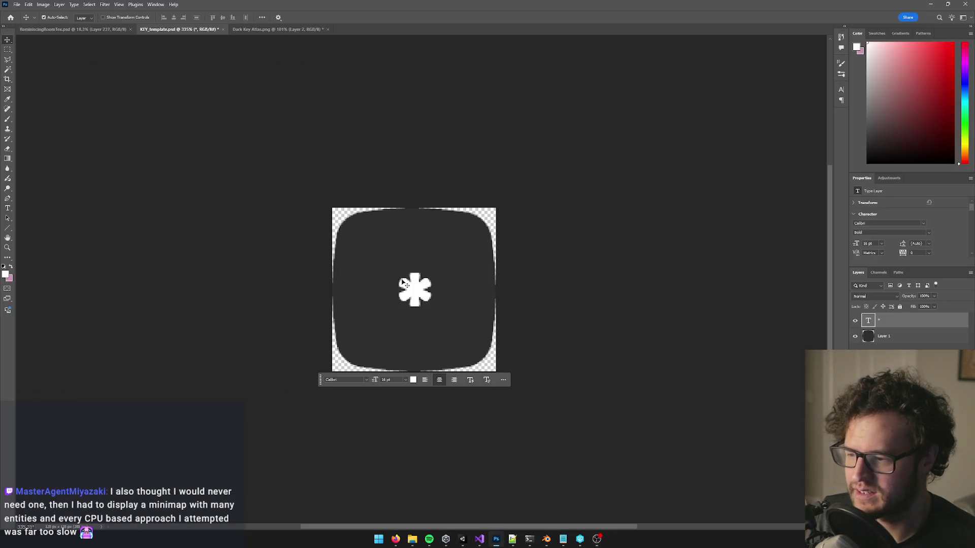
pyautogui.click(269, 29)
# Step: Merge the pasted slash-colon key into the atlas layer, then go back to Unity to import it
pyautogui.press('Delete')
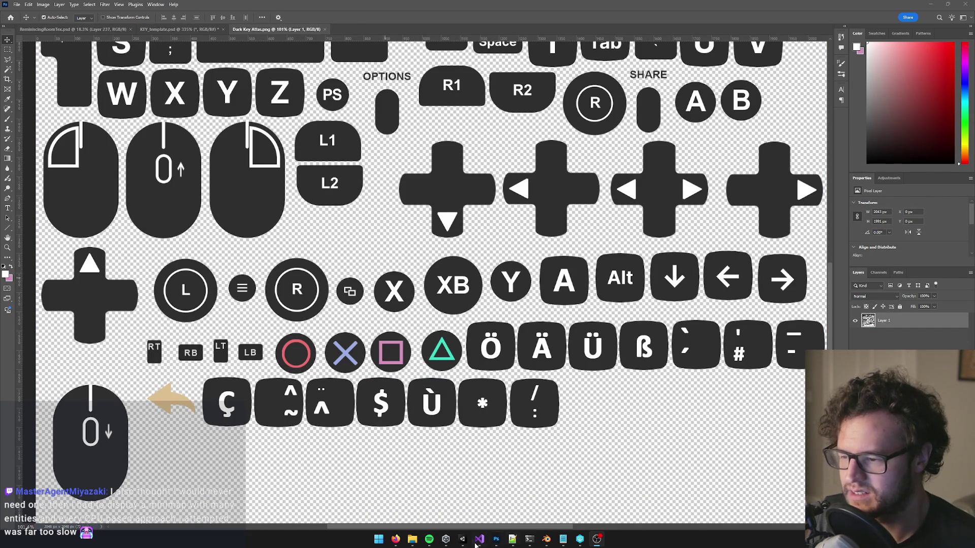
pyautogui.click(462, 539)
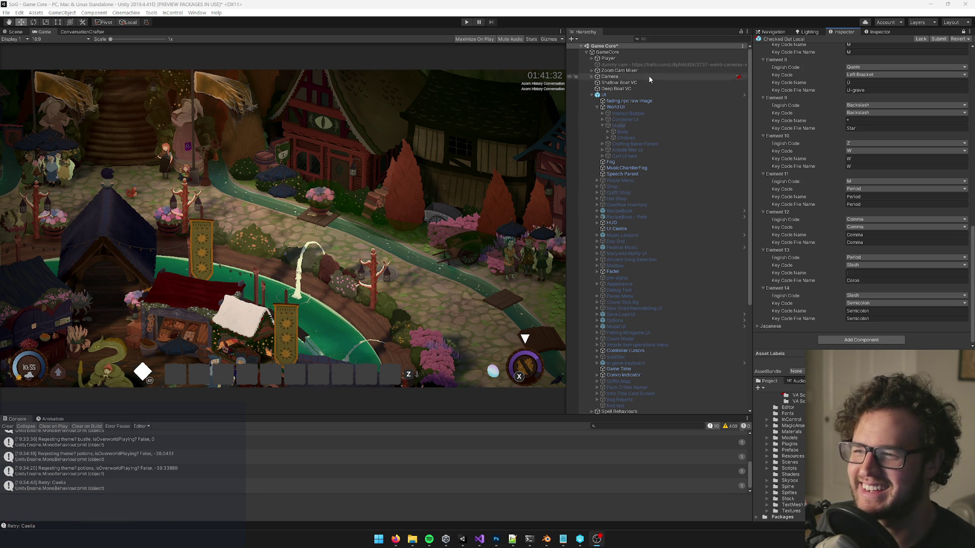
# Step: Select the UI object and scroll the Inspector up to the French key-code mappings
pyautogui.click(630, 94)
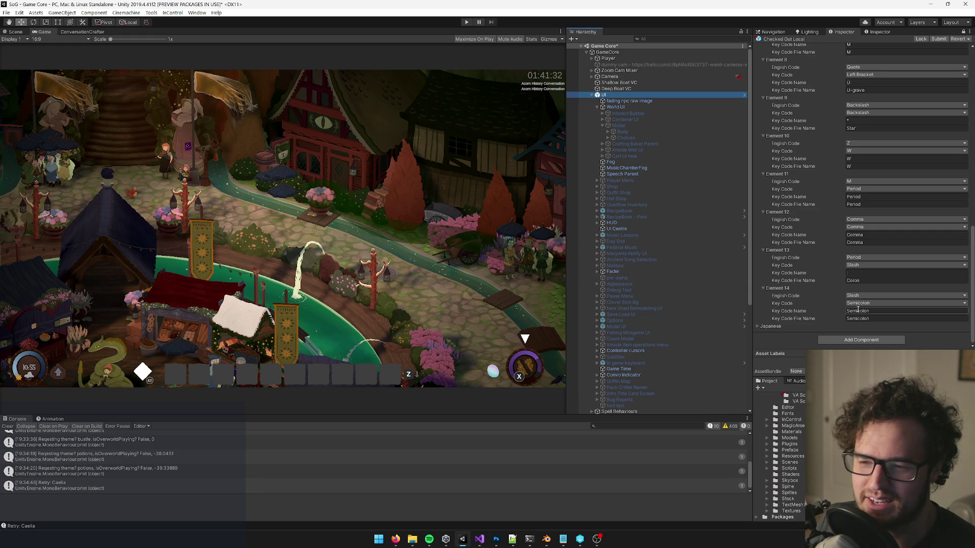
pyautogui.click(619, 108)
pyautogui.click(612, 95)
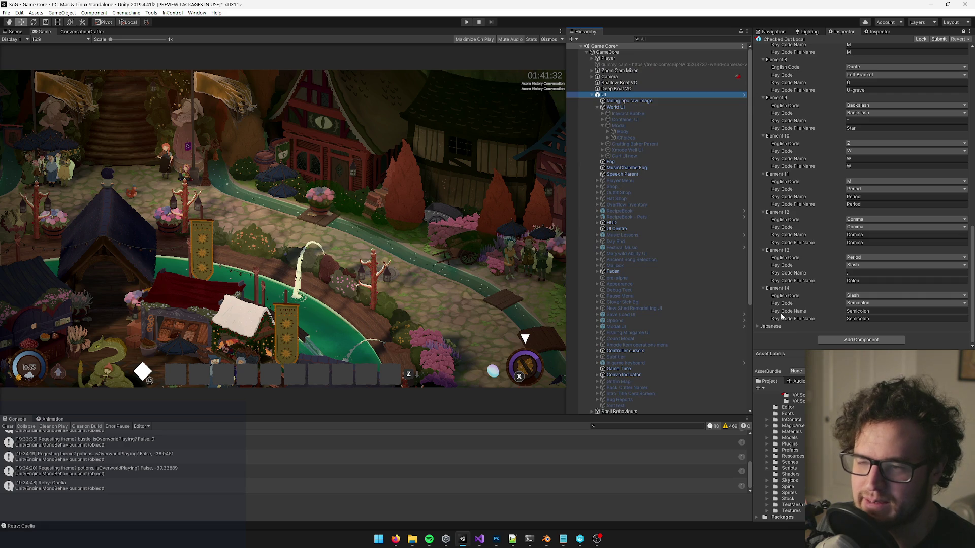
pyautogui.scroll(5, 812, 253)
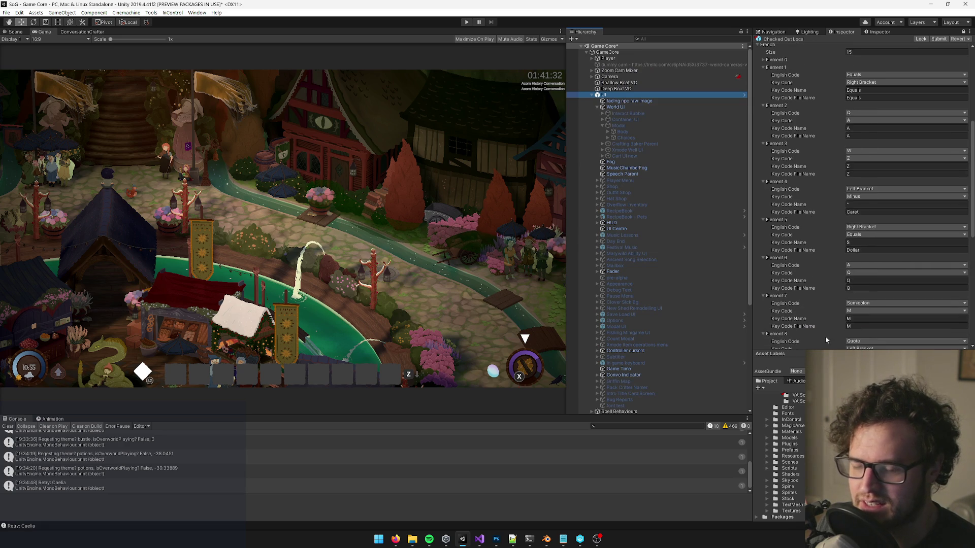
pyautogui.moveTo(396, 539)
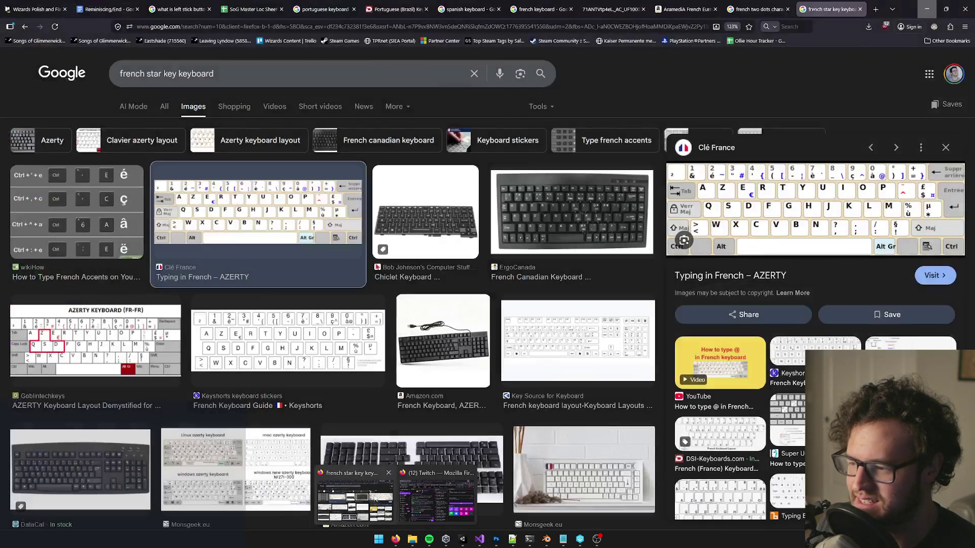
# Step: View the French AZERTY keyboard image results, then hide the browser to return to Unity
pyautogui.click(354, 500)
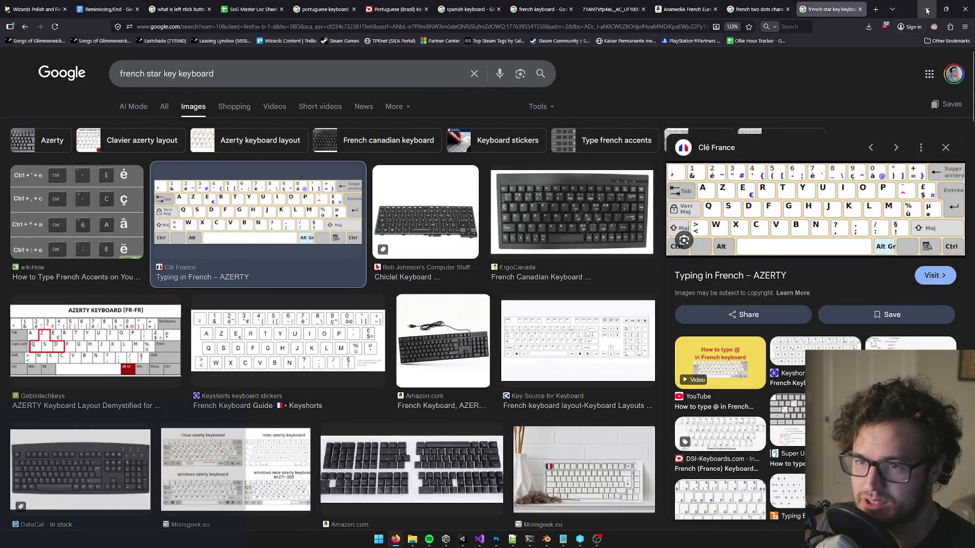
pyautogui.click(926, 9)
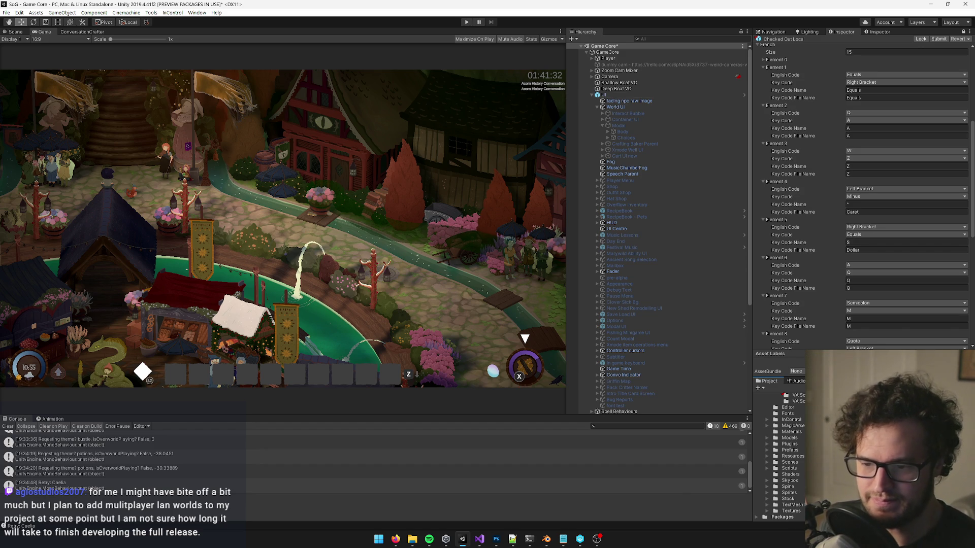
# Step: Open the Dark Key Atlas in the Sprite Editor and move its window up and left
pyautogui.click(880, 32)
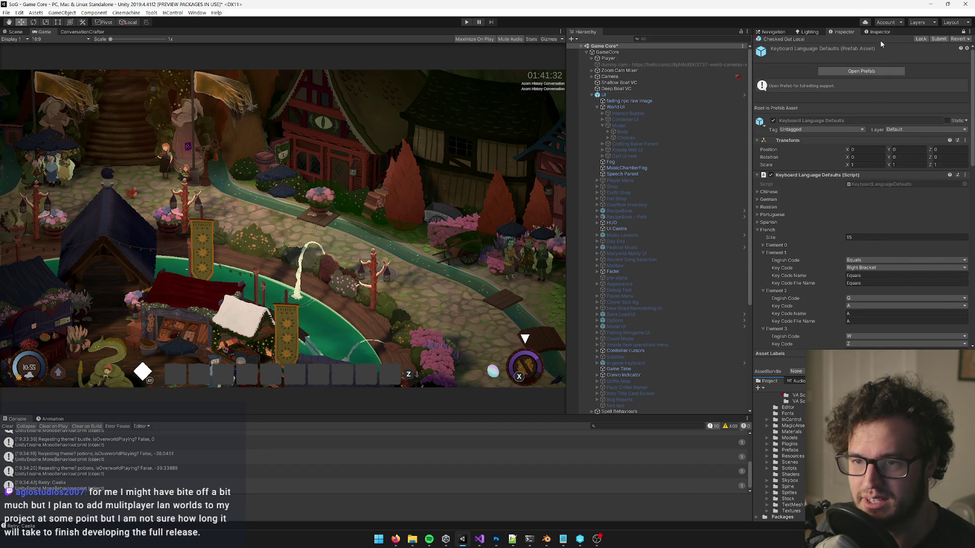
pyautogui.click(950, 128)
pyautogui.click(844, 32)
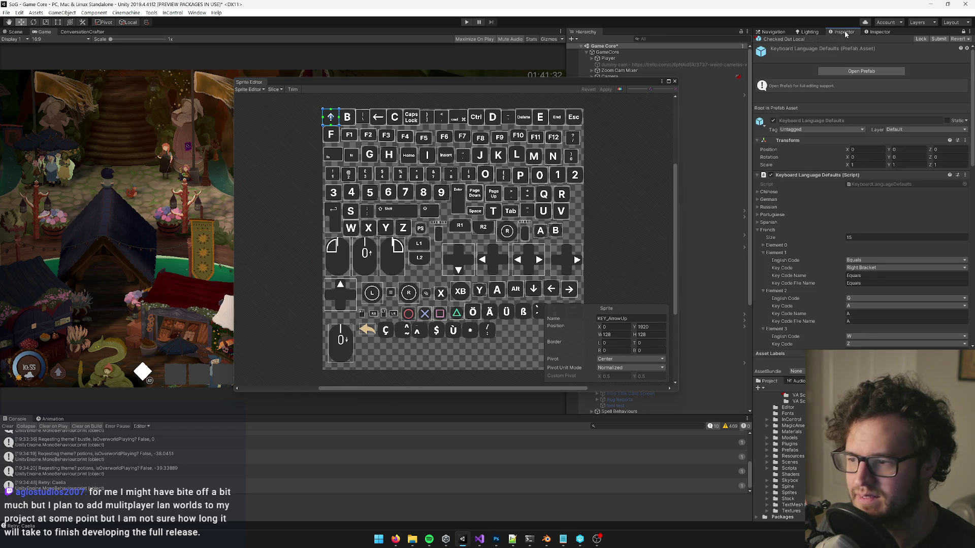
pyautogui.moveTo(416, 85); pyautogui.dragTo(329, 74)
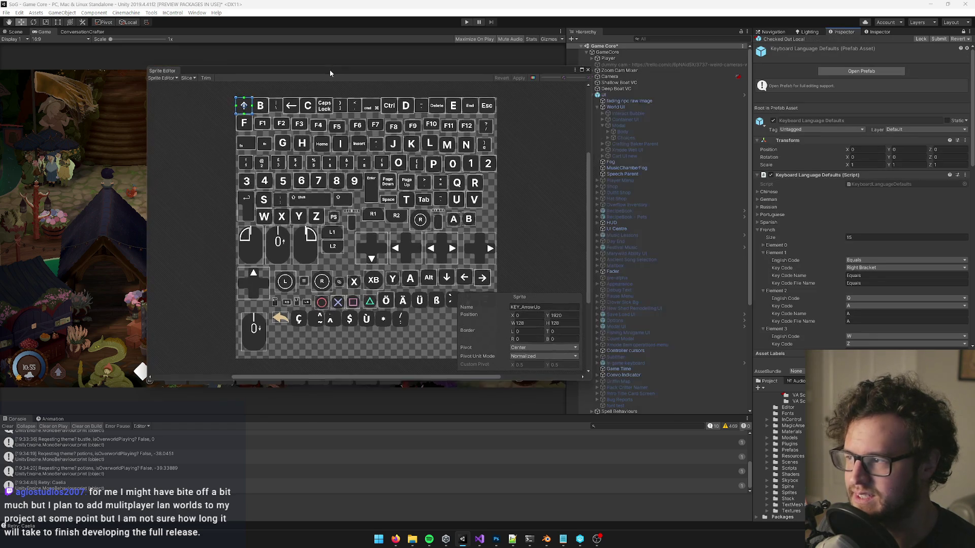
# Step: Automatically slice the atlas with the Safe method, keeping the existing sprites
pyautogui.click(189, 79)
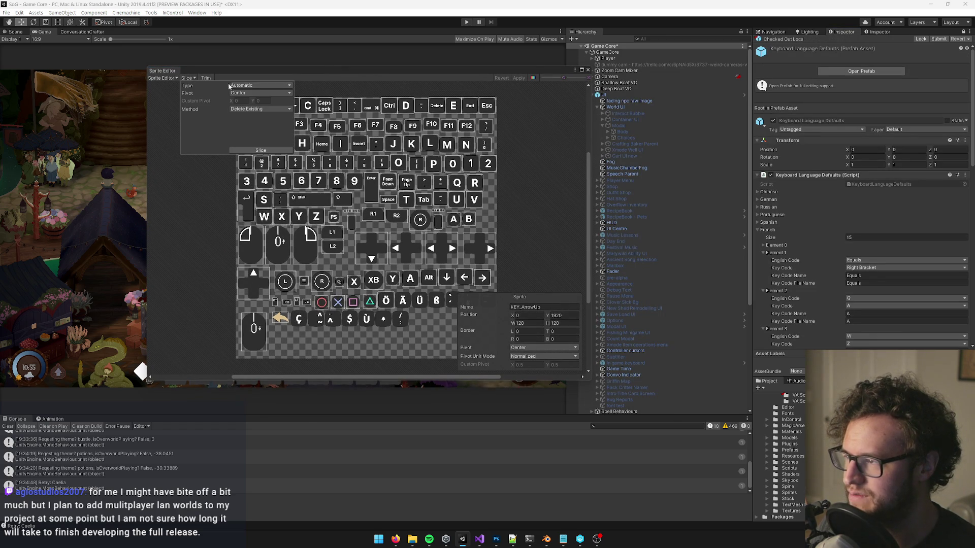
pyautogui.click(193, 78)
pyautogui.click(187, 78)
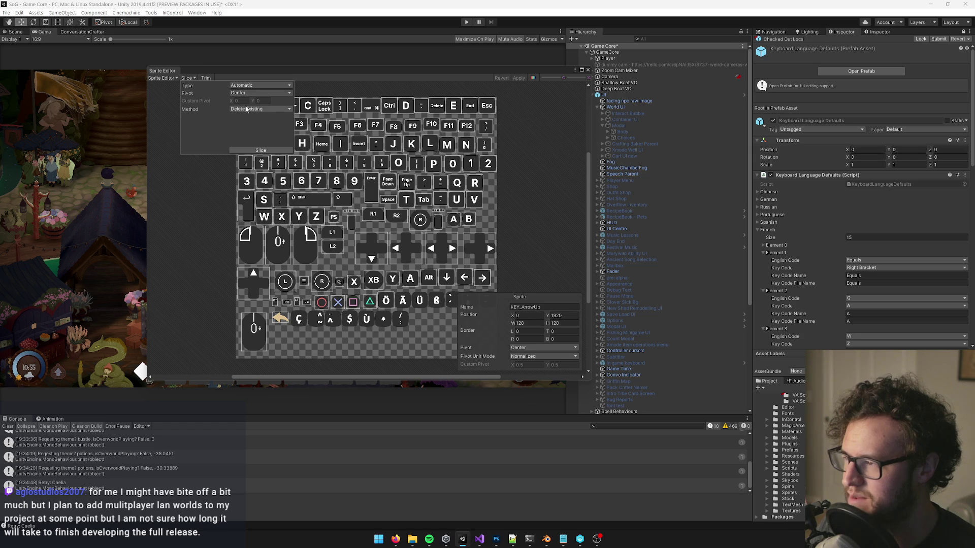
pyautogui.click(247, 109)
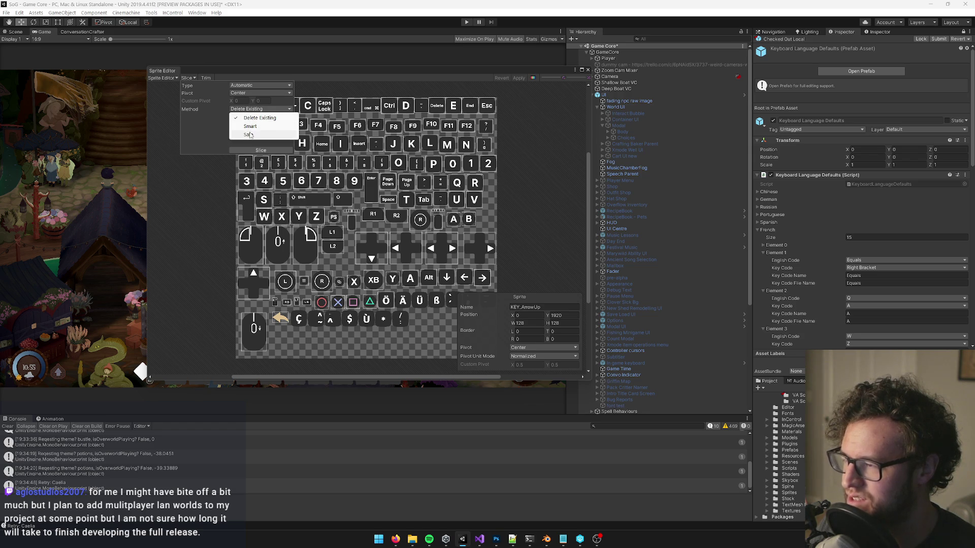
pyautogui.click(249, 135)
pyautogui.click(255, 151)
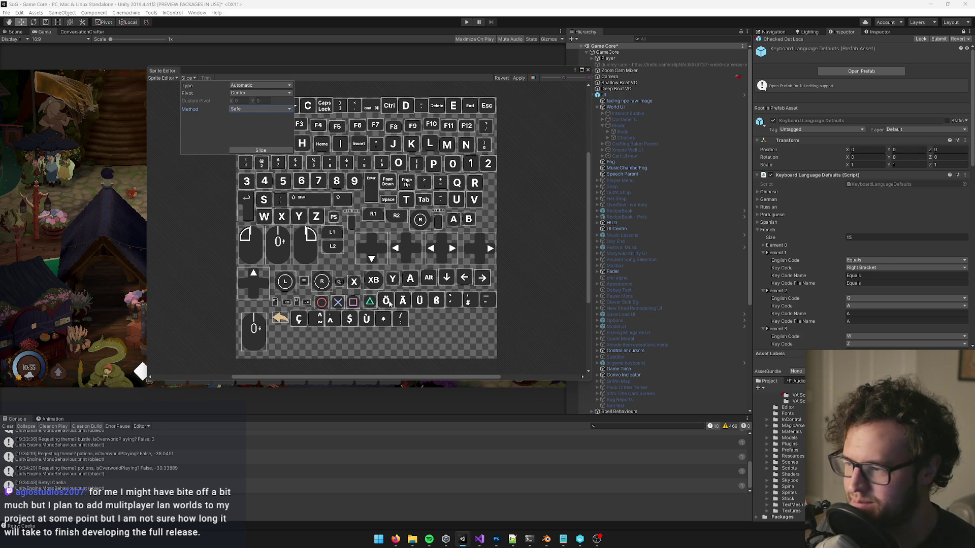
# Step: Select the Ö and Ä key sprites and shift the Sprite Editor further left
pyautogui.click(392, 304)
pyautogui.click(404, 301)
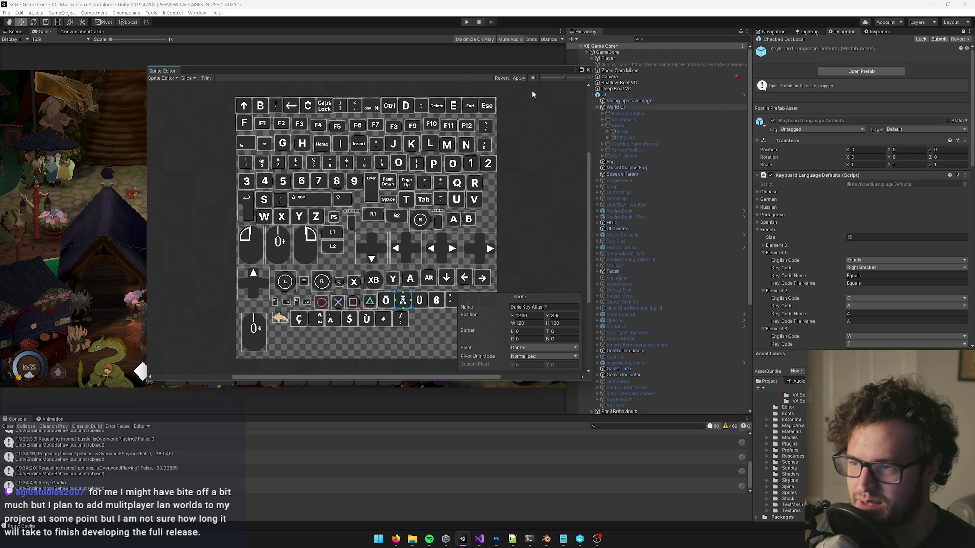
pyautogui.moveTo(508, 70); pyautogui.dragTo(455, 71)
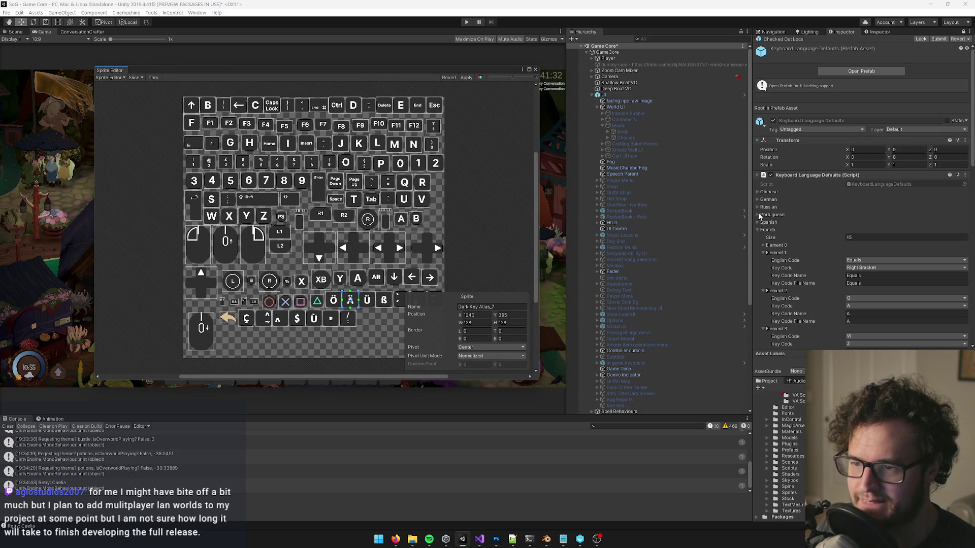
# Step: Expand the German key list and rename the Ä sprite to A-umlaut
pyautogui.click(757, 230)
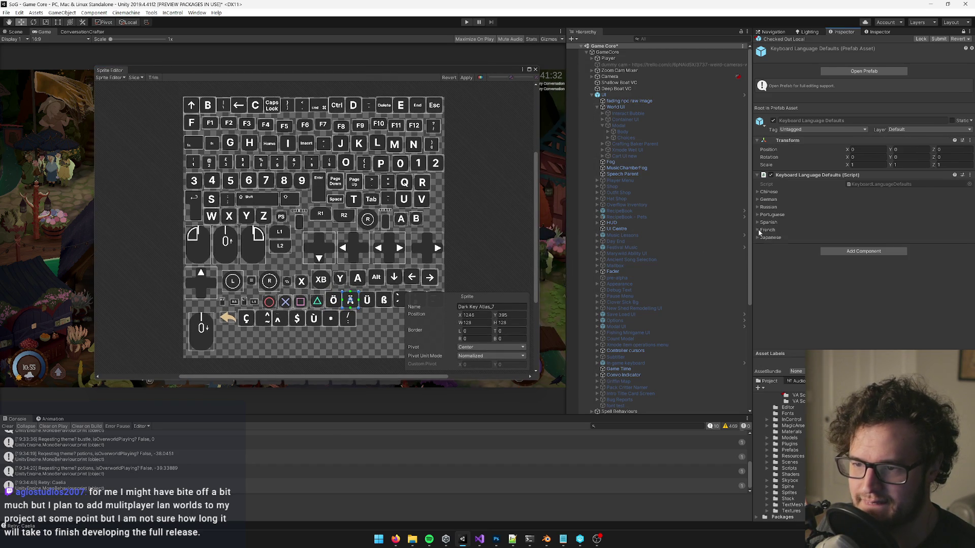
pyautogui.click(758, 199)
pyautogui.click(873, 321)
pyautogui.hotkey('ctrl', 'c')
pyautogui.click(498, 307)
pyautogui.hotkey('ctrl', 'a')
pyautogui.hotkey('ctrl', 'v')
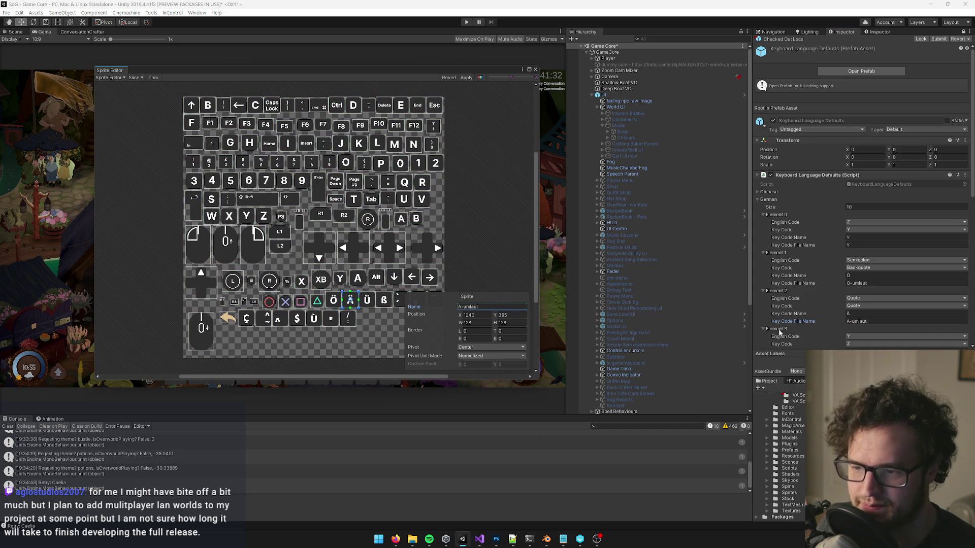
# Step: Rename the Ü sprite to U-umlaut and the ß sprite to Eszett
pyautogui.scroll(-3, 804, 320)
pyautogui.scroll(-3, 850, 311)
pyautogui.click(874, 260)
pyautogui.click(367, 300)
pyautogui.doubleClick(507, 307)
pyautogui.hotkey('ctrl', 'v')
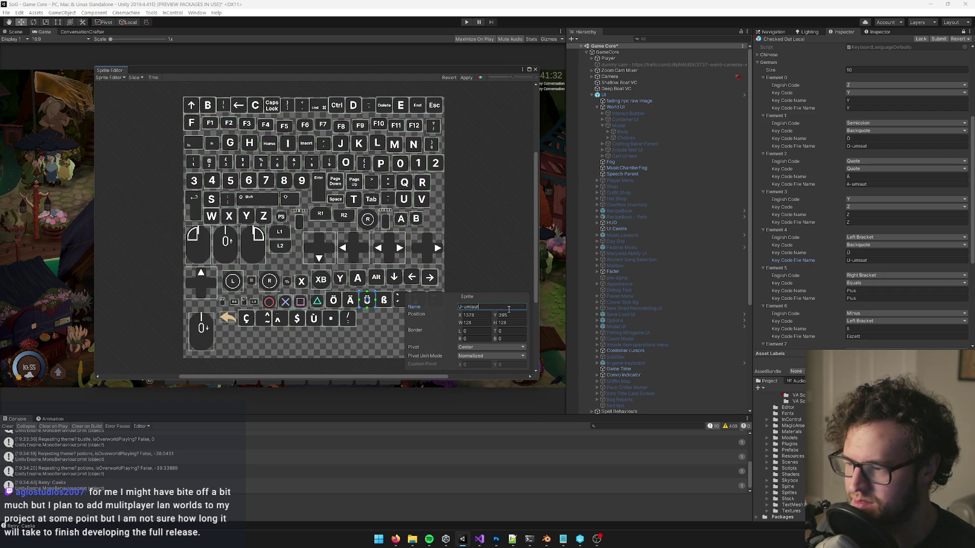
pyautogui.click(861, 336)
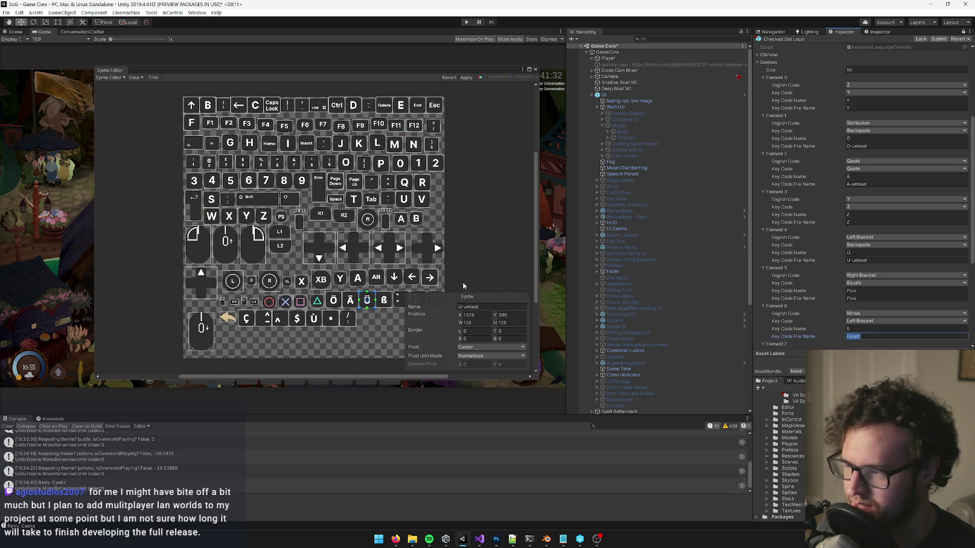
pyautogui.click(384, 300)
pyautogui.doubleClick(497, 306)
pyautogui.hotkey('ctrl', 'v')
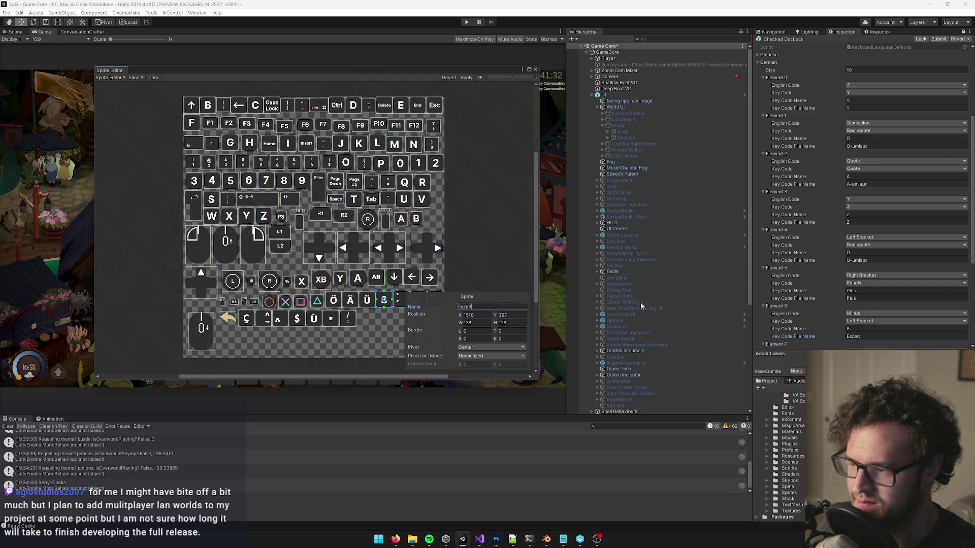
# Step: Enlarge the atlas view and name the key sprite next to ß 'Hash'
pyautogui.scroll(-5, 872, 304)
pyautogui.click(872, 304)
pyautogui.click(870, 275)
pyautogui.click(483, 297)
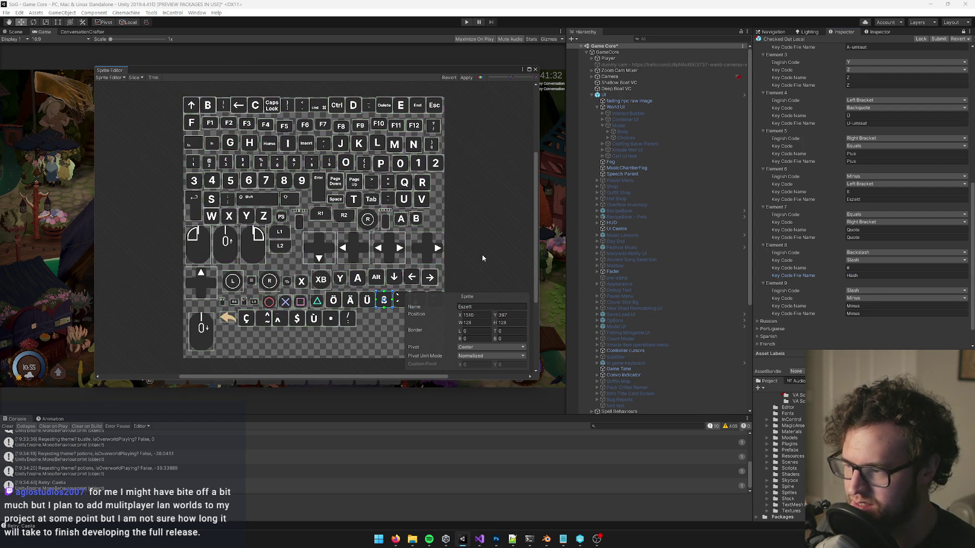
pyautogui.moveTo(540, 295); pyautogui.dragTo(636, 295)
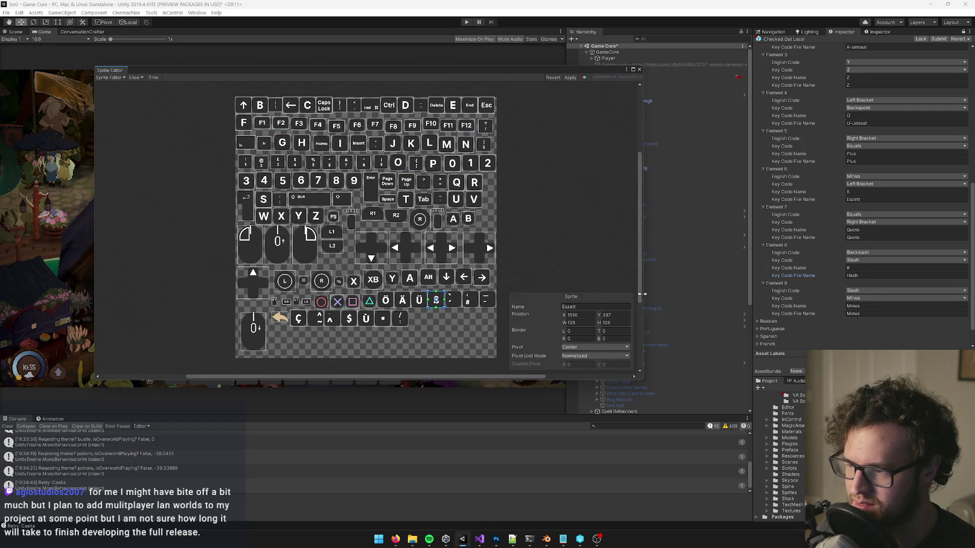
pyautogui.click(467, 302)
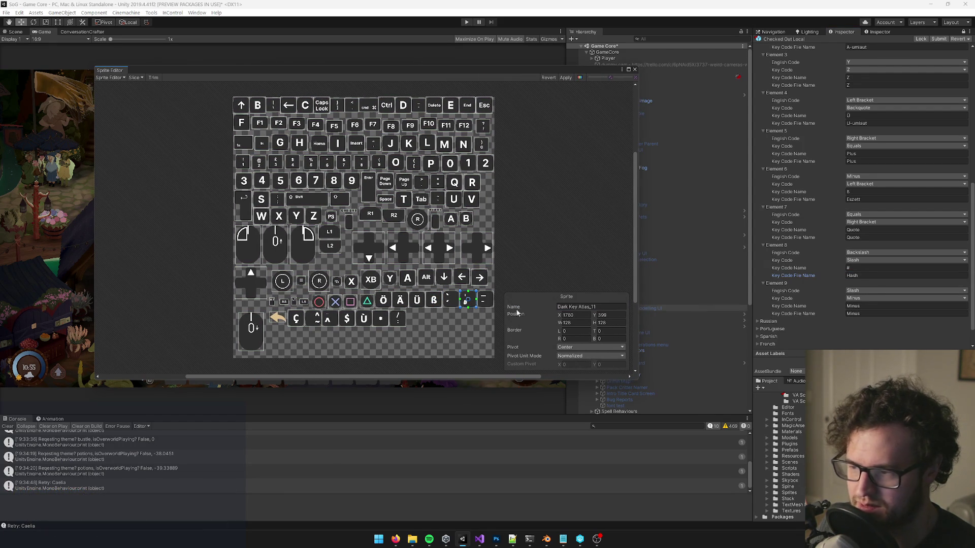
pyautogui.click(603, 306)
pyautogui.write('Hash')
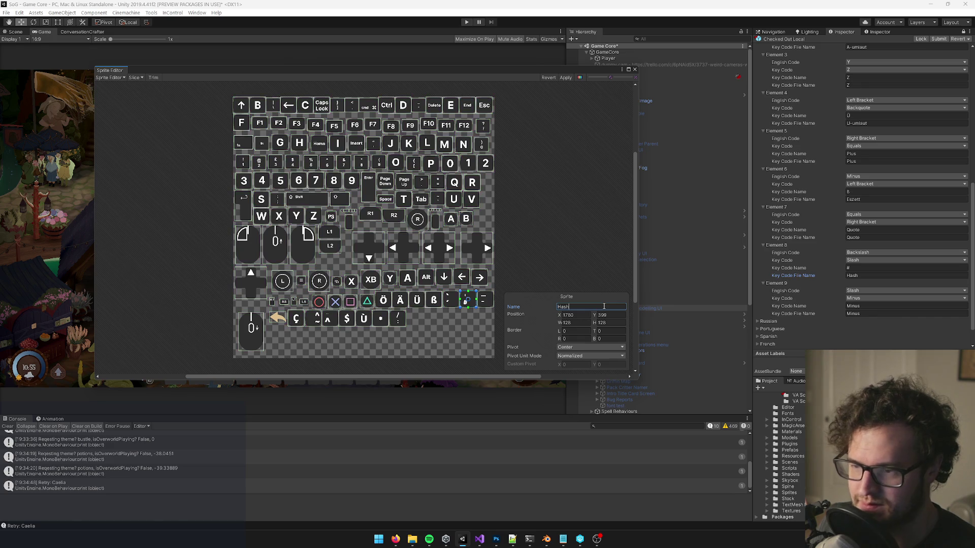
pyautogui.hotkey('shift', 'Tab')
pyautogui.hotkey('shift', 'Tab')
# Step: Name the quote key sprite Quote and the minus key sprite Minus
pyautogui.click(450, 300)
pyautogui.hotkey('ctrl', 'v')
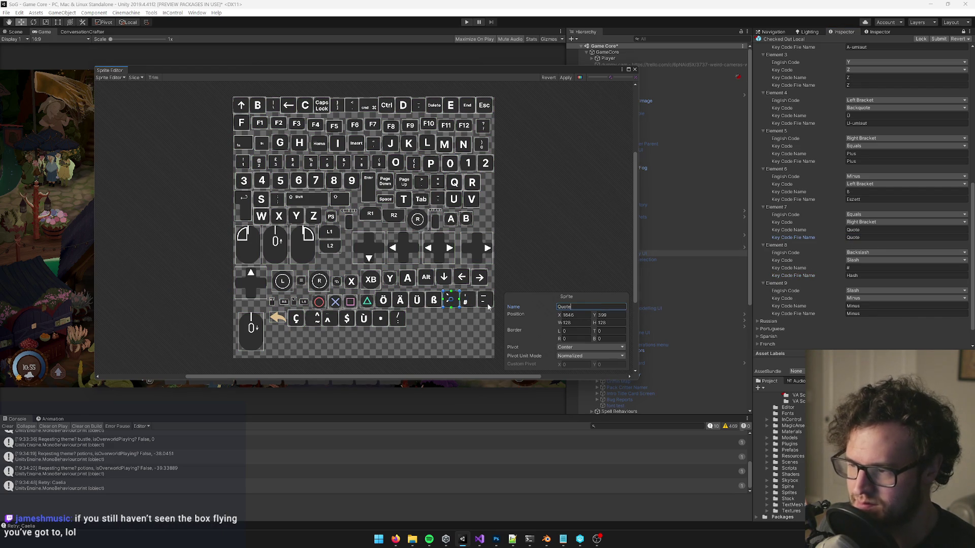
pyautogui.click(484, 301)
pyautogui.click(853, 314)
pyautogui.hotkey('ctrl', 'c')
pyautogui.press('Tab')
pyautogui.press('Tab')
pyautogui.hotkey('ctrl', 'v')
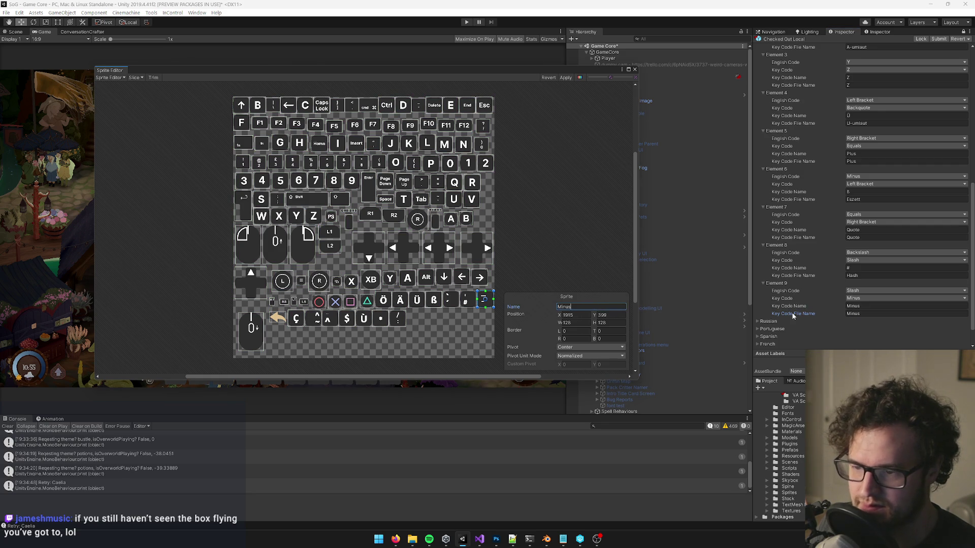
# Step: Collapse the Russian key list and expand the Portuguese key list
pyautogui.click(757, 321)
pyautogui.click(758, 321)
pyautogui.click(757, 330)
pyautogui.scroll(-3, 802, 308)
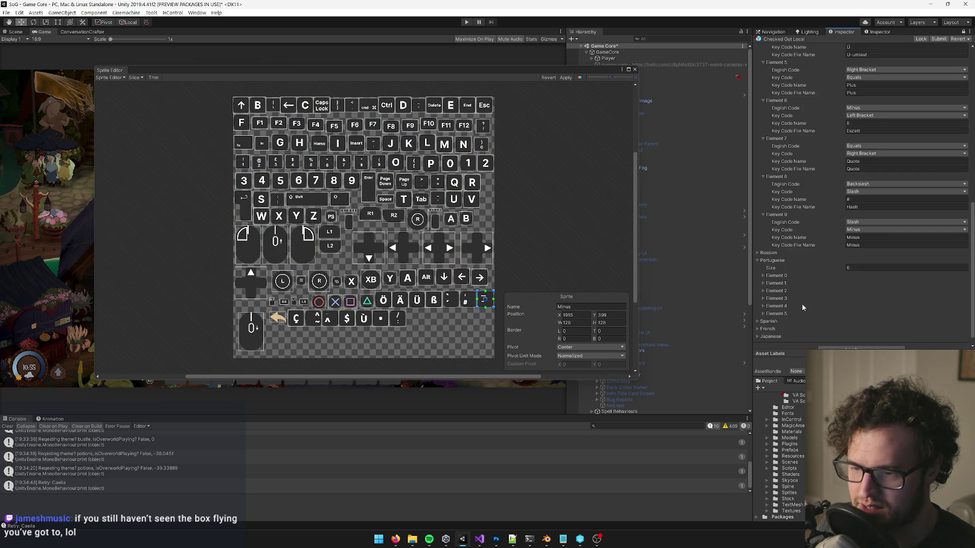
# Step: Expand Portuguese Element 0 and rename the ç sprite to C-cedilla
pyautogui.click(776, 276)
pyautogui.click(872, 306)
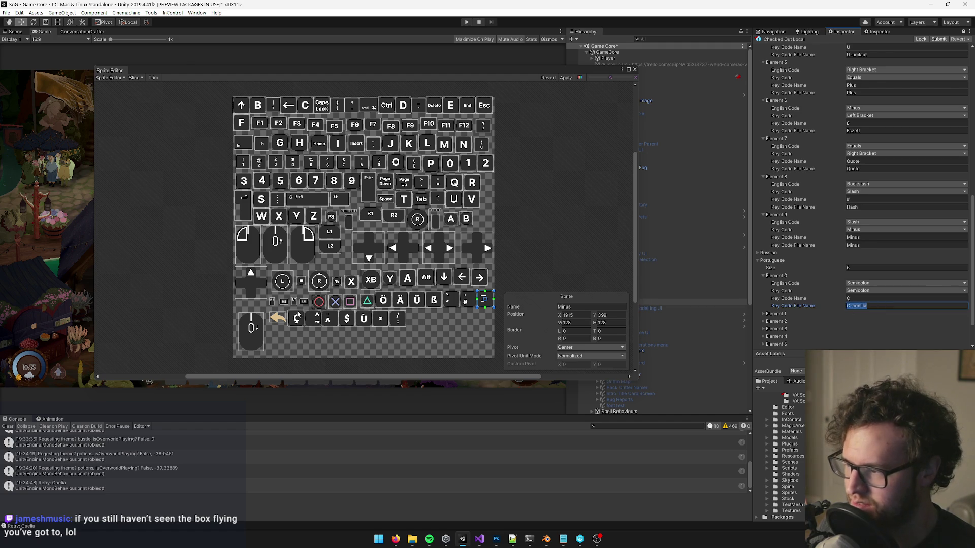
pyautogui.click(299, 319)
pyautogui.click(609, 307)
pyautogui.hotkey('ctrl', 'v')
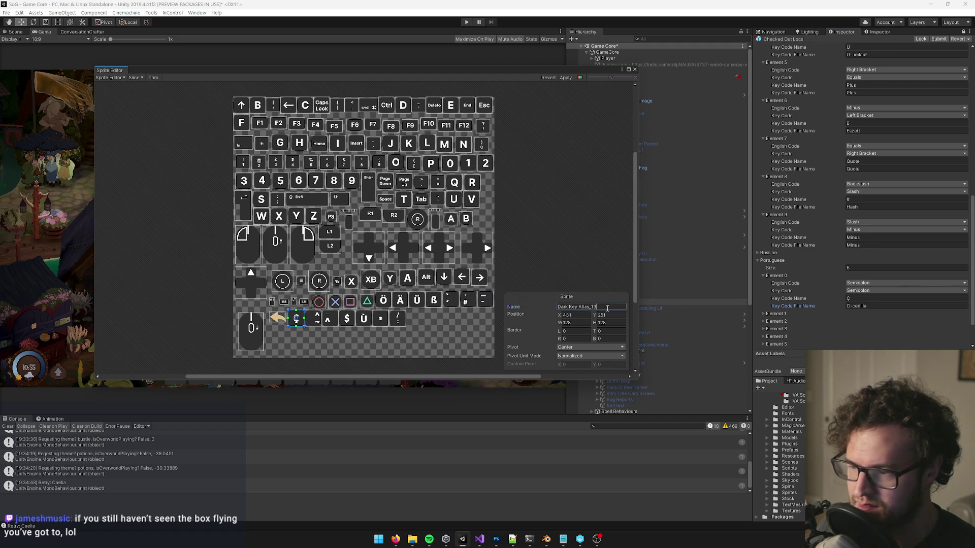
# Step: Expand Portuguese Element 1 and give the tilde key sprite the Tilde name
pyautogui.click(769, 313)
pyautogui.scroll(-3, 819, 314)
pyautogui.click(867, 275)
pyautogui.click(316, 319)
pyautogui.click(592, 307)
pyautogui.hotkey('ctrl', 'v')
# Step: Expand Portuguese Elements 2 through 5, then open and fold away the Spanish mappings
pyautogui.click(767, 283)
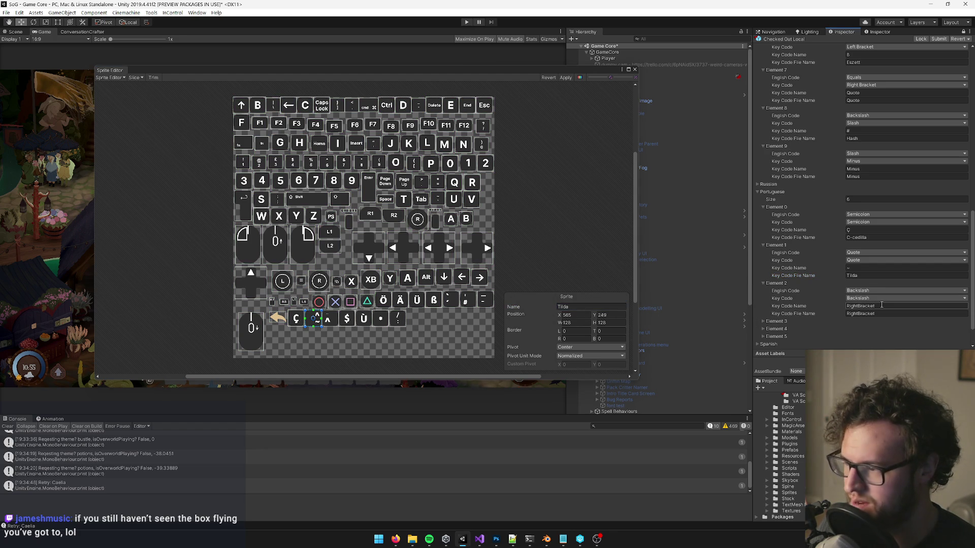
pyautogui.click(767, 321)
pyautogui.scroll(-3, 769, 320)
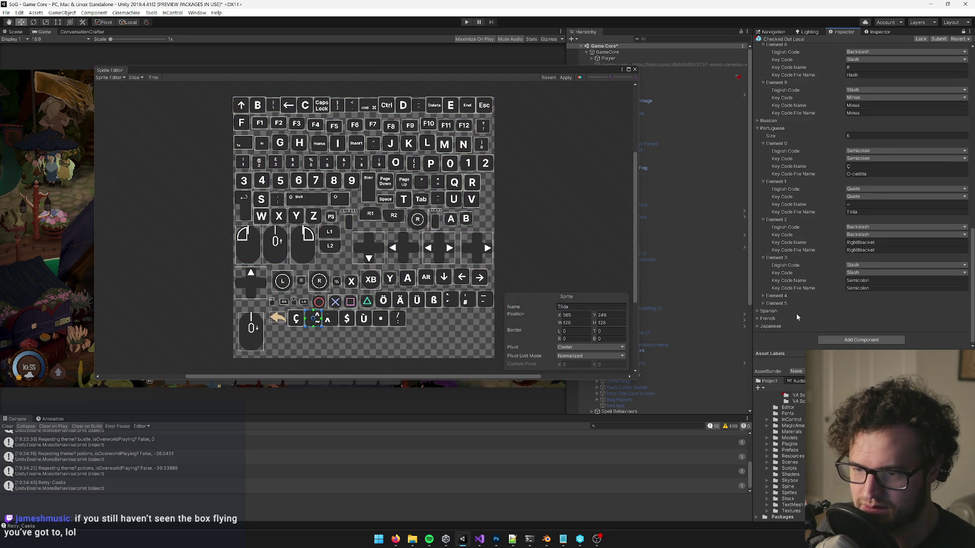
pyautogui.click(773, 297)
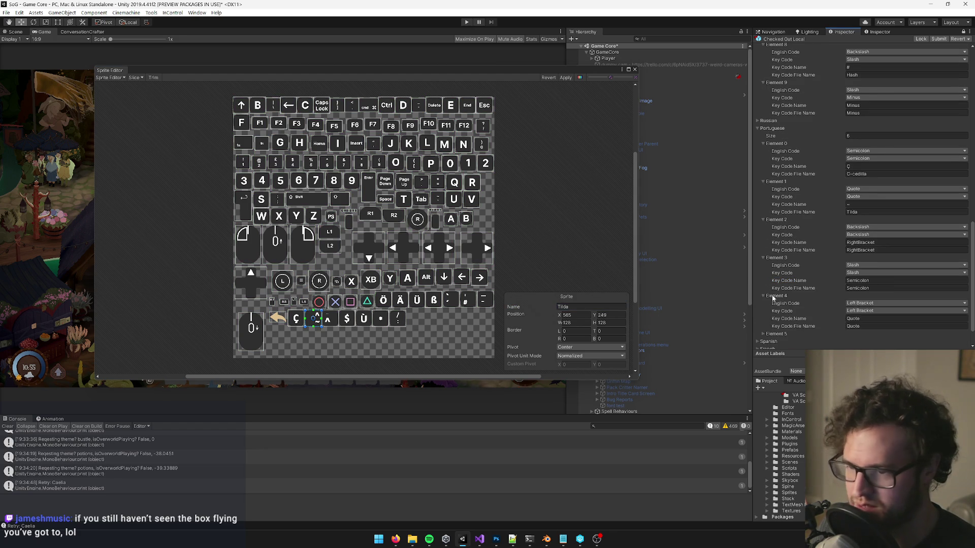
pyautogui.click(866, 320)
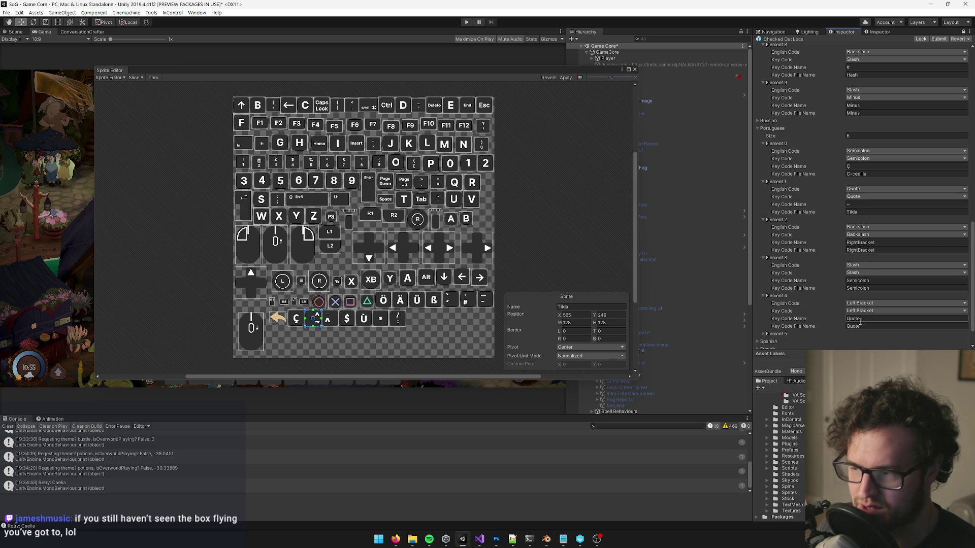
pyautogui.click(775, 334)
pyautogui.scroll(-3, 777, 335)
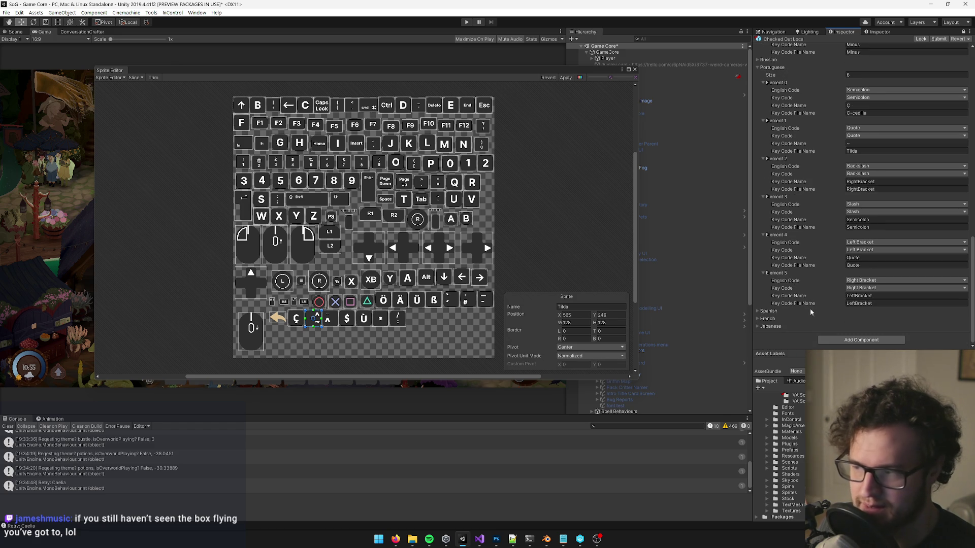
pyautogui.click(773, 312)
pyautogui.scroll(-6, 800, 300)
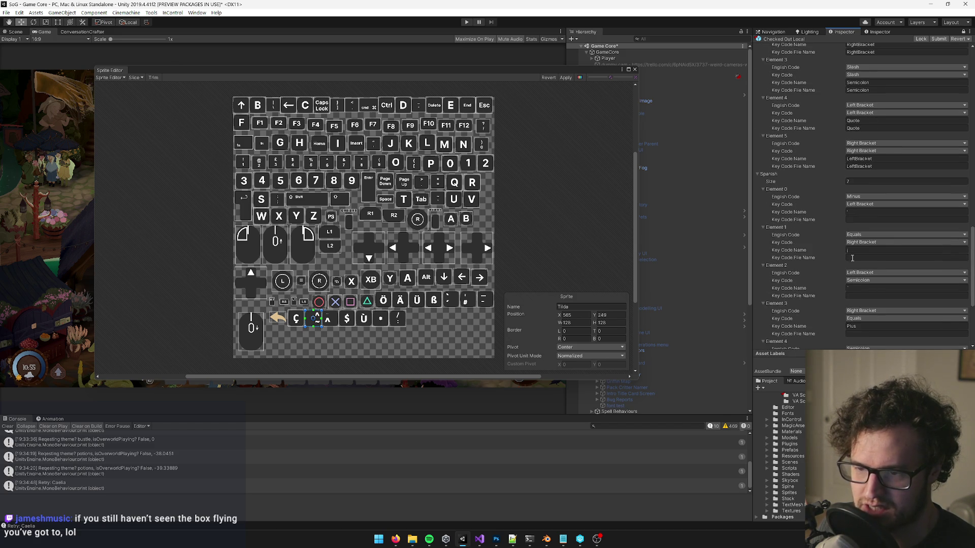
pyautogui.click(765, 175)
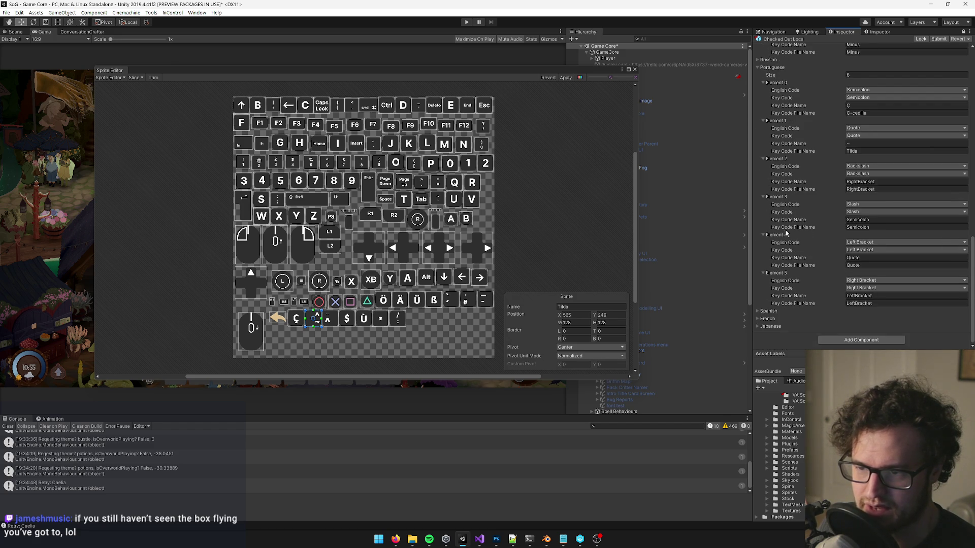
# Step: Expand the French key mappings and review the key code names of Elements 0 and 1
pyautogui.click(766, 318)
pyautogui.scroll(-3, 768, 315)
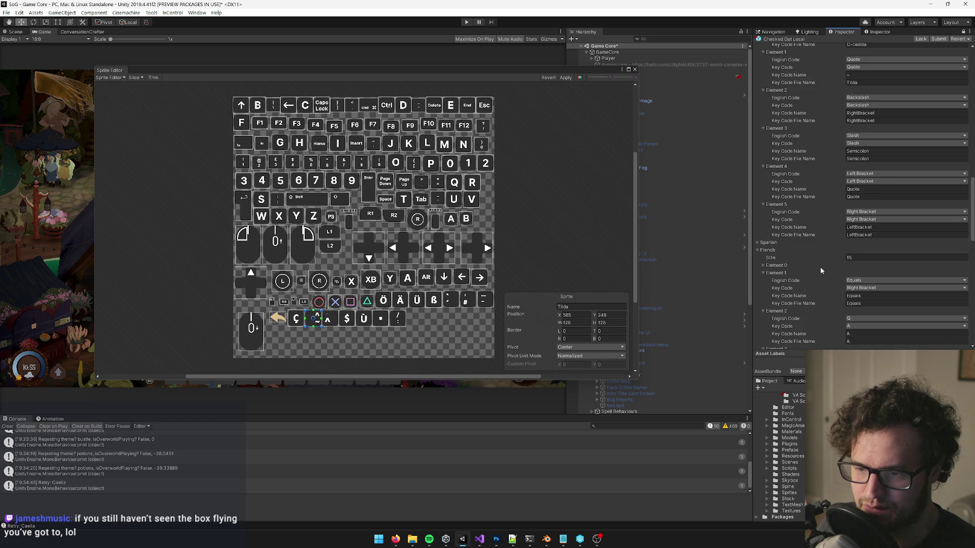
pyautogui.click(774, 266)
pyautogui.scroll(-3, 881, 287)
pyautogui.click(869, 258)
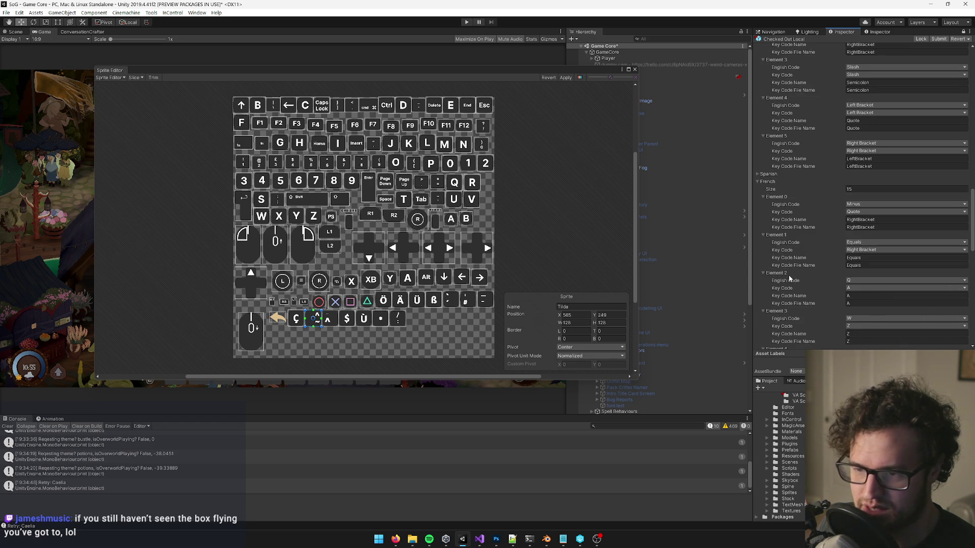
pyautogui.scroll(-3, 853, 297)
pyautogui.scroll(-3, 857, 282)
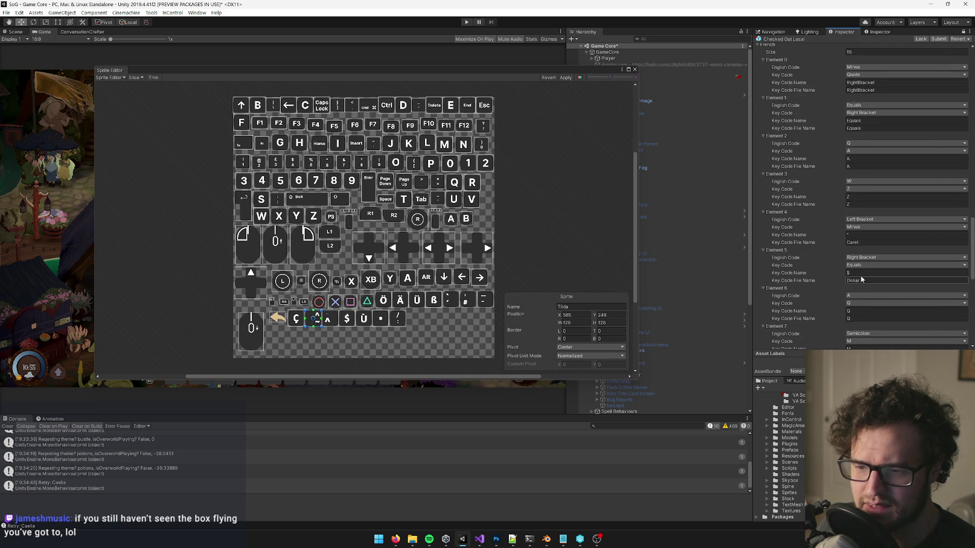
# Step: Rename the caret key sprite to Caret and the ù sprite to U-grave
pyautogui.click(869, 243)
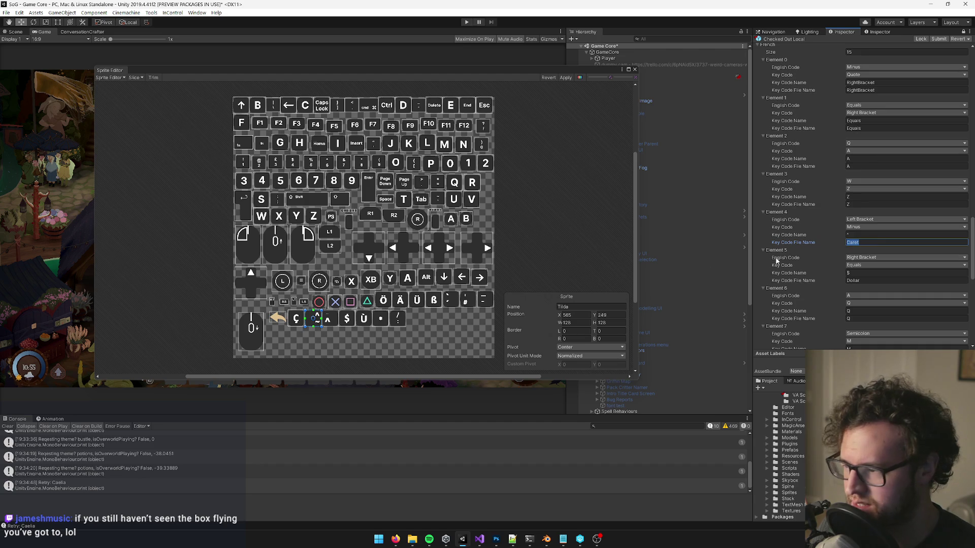
pyautogui.click(329, 319)
pyautogui.click(601, 306)
pyautogui.hotkey('ctrl', 'v')
pyautogui.scroll(-6, 871, 295)
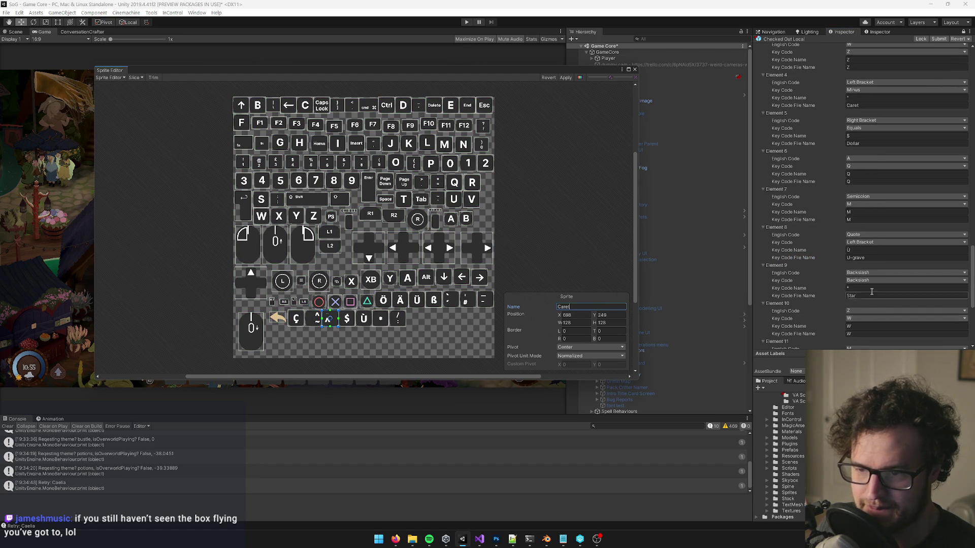
pyautogui.click(874, 258)
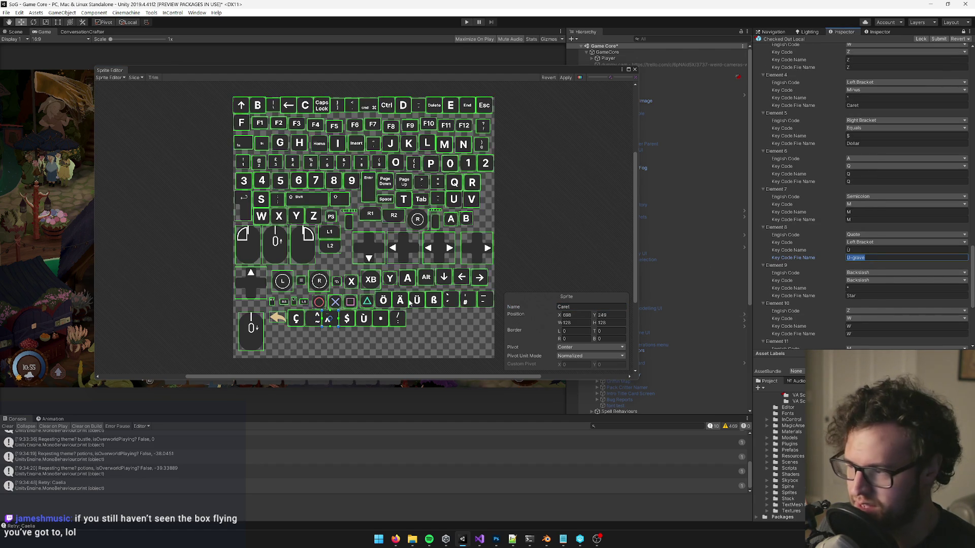
pyautogui.click(364, 319)
pyautogui.click(589, 307)
pyautogui.hotkey('ctrl', 'v')
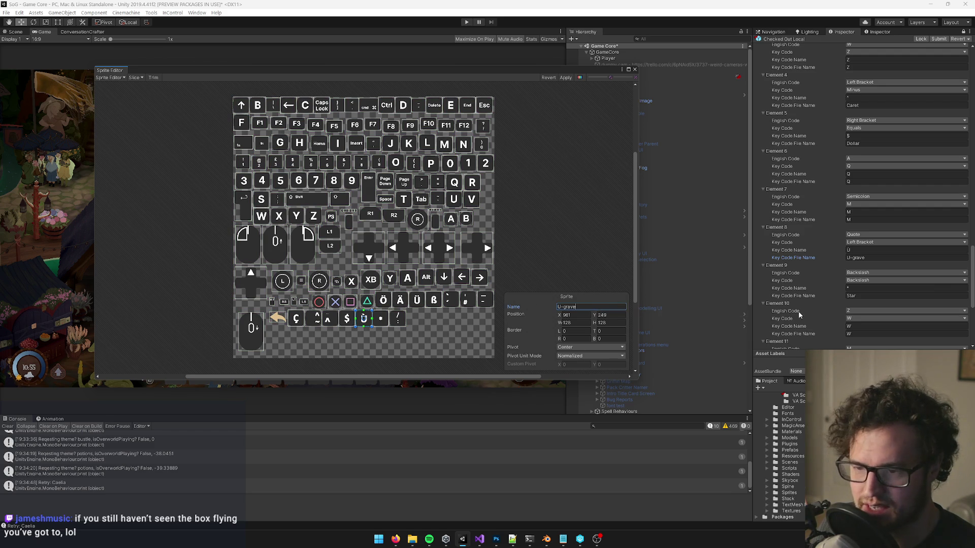
# Step: Rename the $ key sprite to Dollar
pyautogui.click(869, 144)
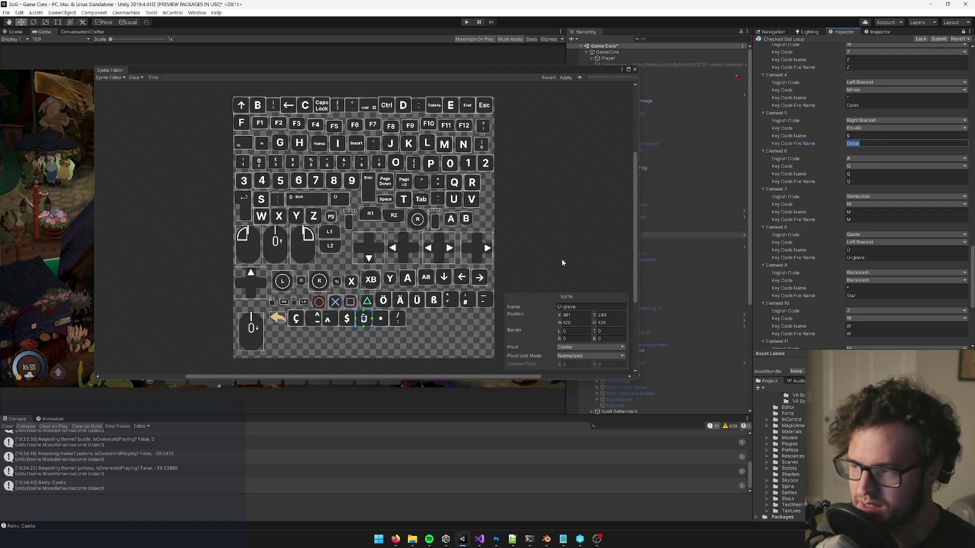
pyautogui.click(347, 319)
pyautogui.click(621, 307)
pyautogui.hotkey('ctrl', 'v')
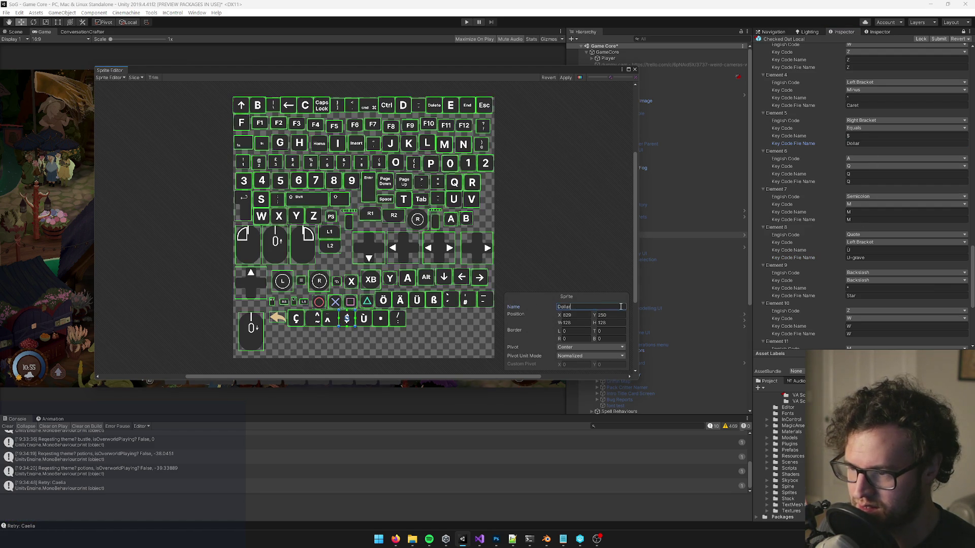
# Step: Check the French Period and Colon entries and name the colon key sprite Colon
pyautogui.scroll(-3, 890, 300)
pyautogui.click(891, 296)
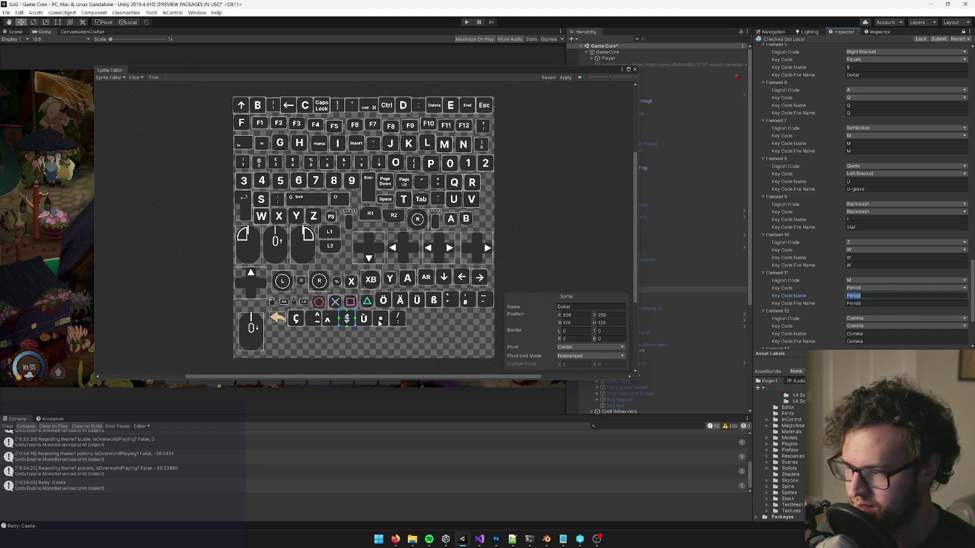
pyautogui.scroll(-3, 884, 300)
pyautogui.click(884, 303)
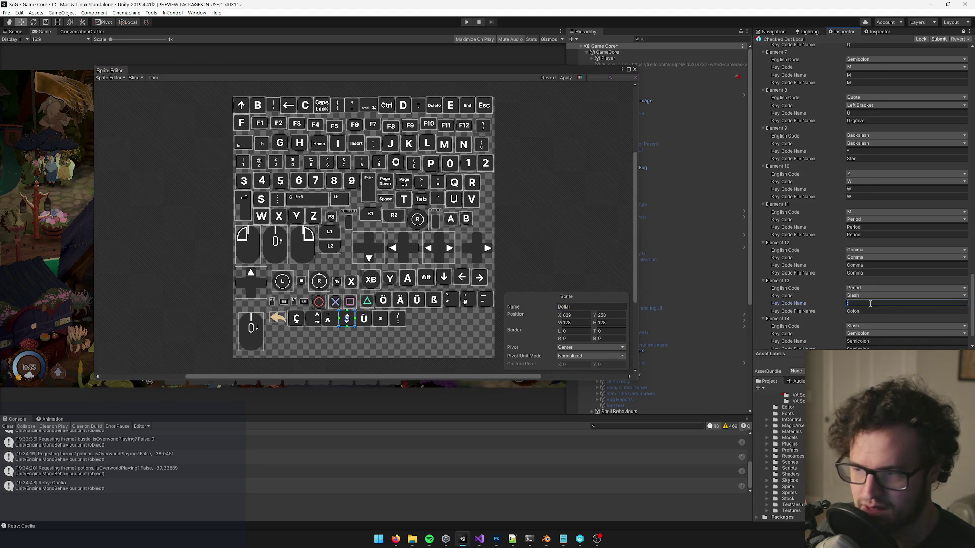
pyautogui.click(870, 308)
pyautogui.click(400, 319)
pyautogui.click(589, 307)
pyautogui.write('Colon')
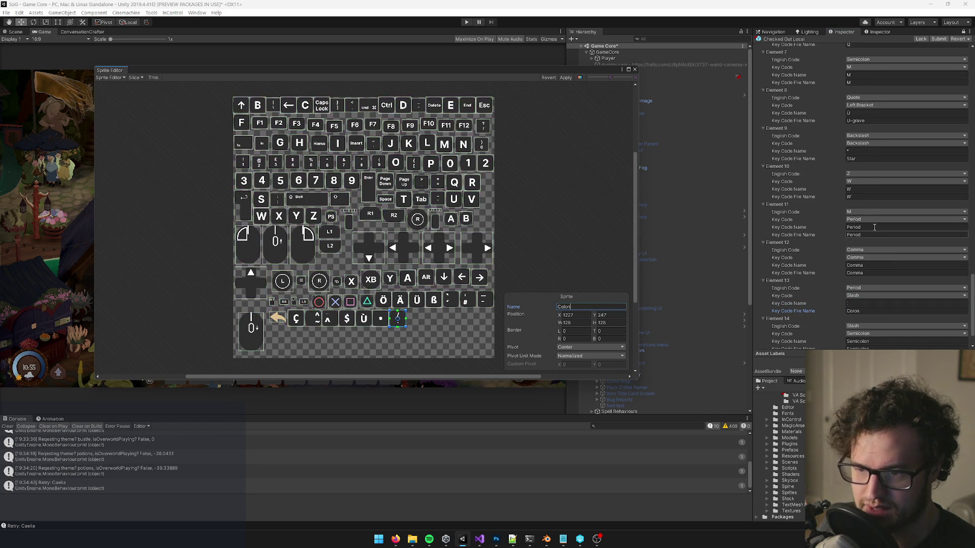
# Step: Name the asterisk key sprite Star
pyautogui.click(863, 159)
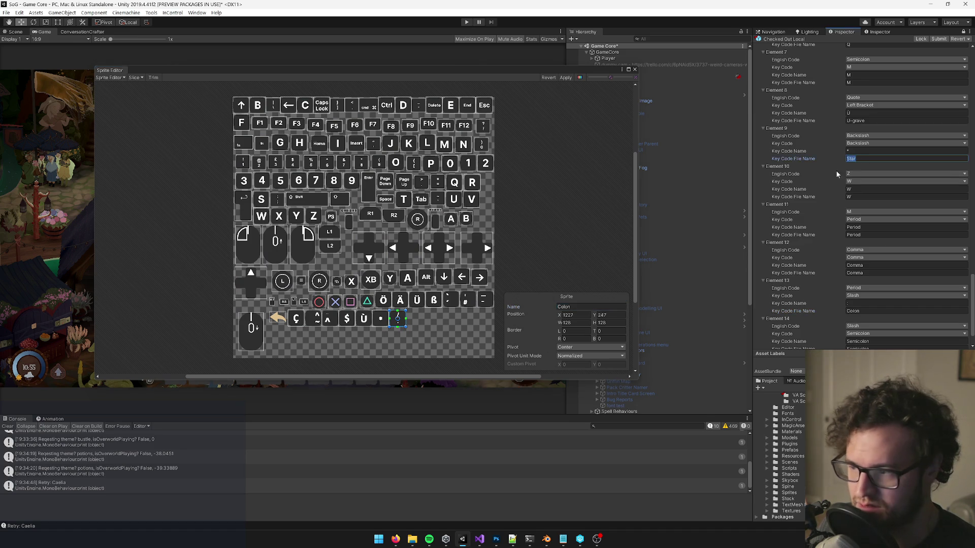
pyautogui.click(381, 319)
pyautogui.click(589, 307)
pyautogui.write('Star')
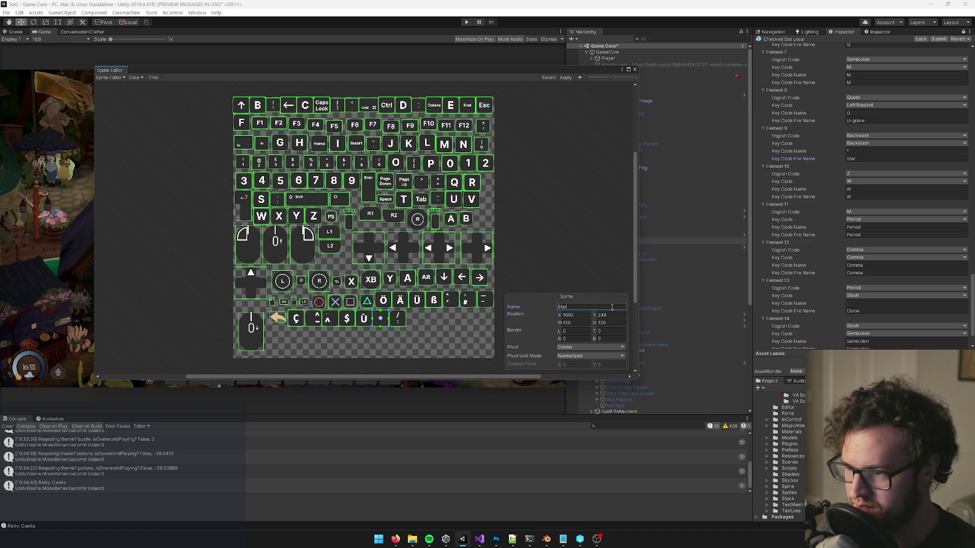
# Step: Verify the U-grave, Dollar and Colon sprite names and apply the renames to the atlas
pyautogui.click(863, 120)
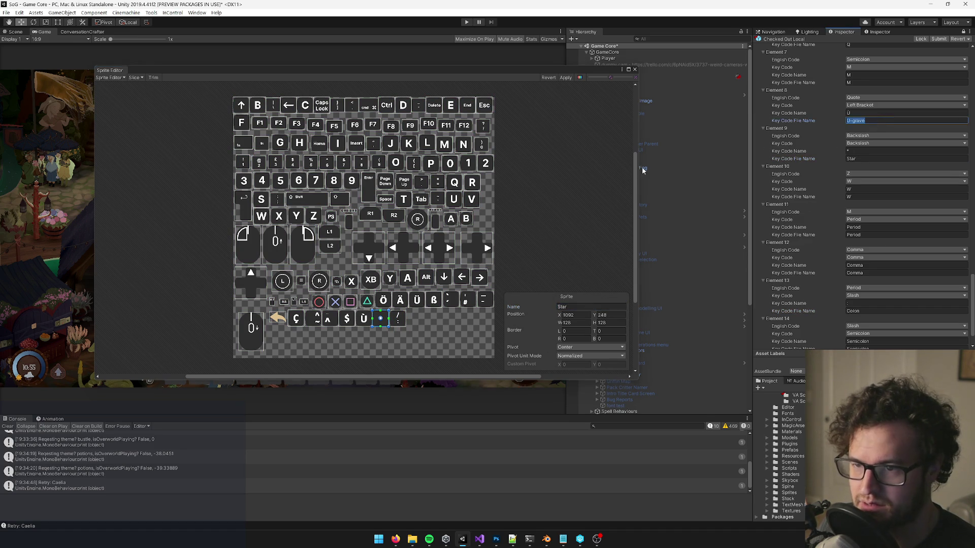
pyautogui.click(348, 319)
pyautogui.click(397, 319)
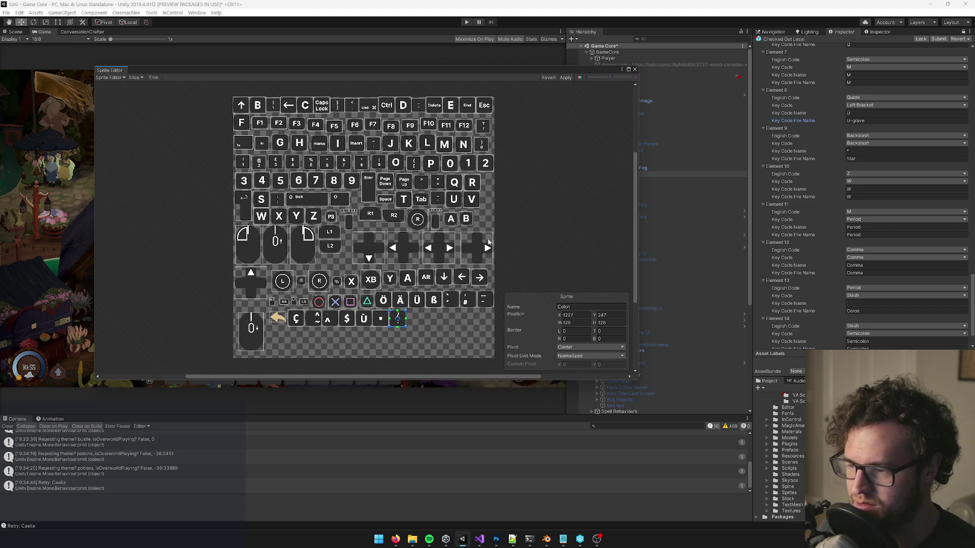
pyautogui.click(566, 78)
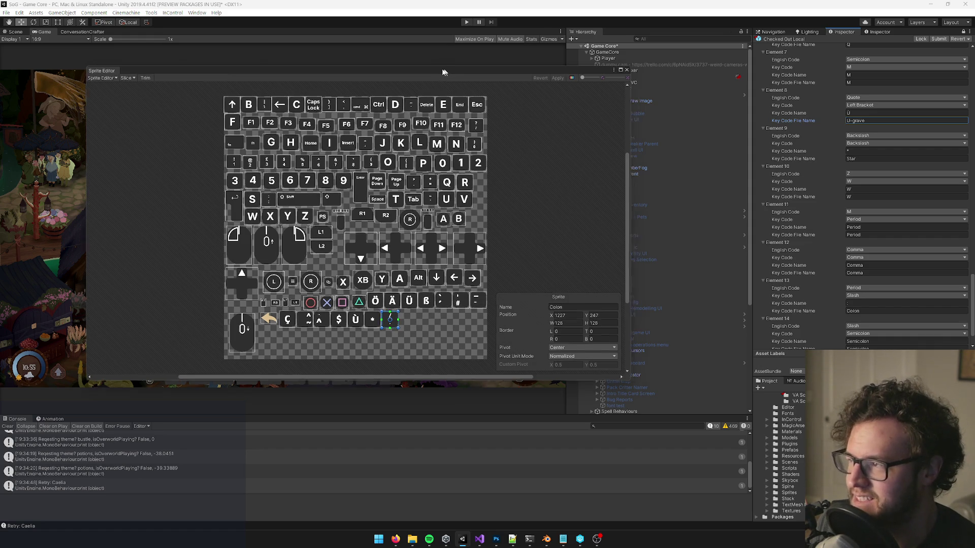
# Step: Shift the Sprite Editor left, recheck the Colon sprite's name, and close the editor
pyautogui.moveTo(464, 69)
pyautogui.mouseDown()
pyautogui.moveTo(413, 72)
pyautogui.moveTo(424, 78)
pyautogui.mouseUp()
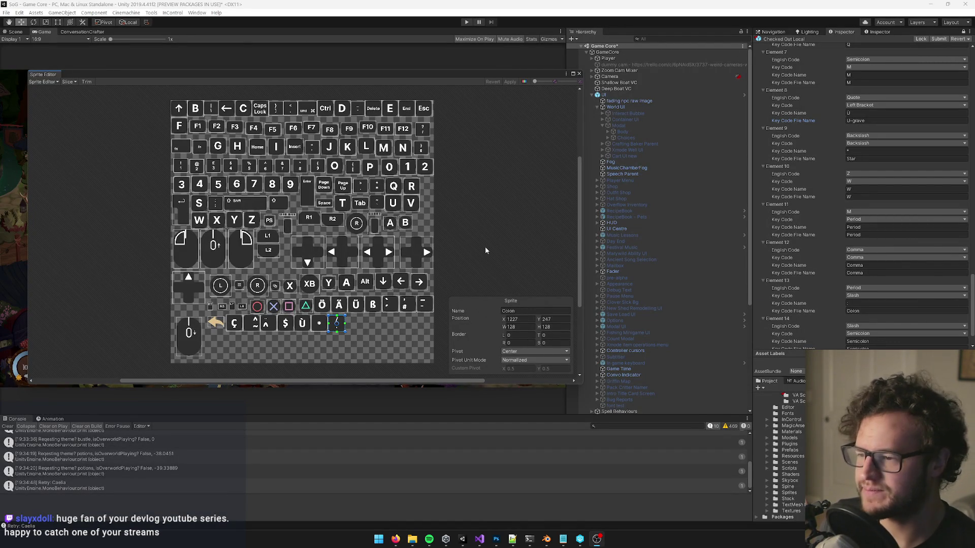
pyautogui.moveTo(503, 327); pyautogui.dragTo(508, 327)
pyautogui.click(522, 311)
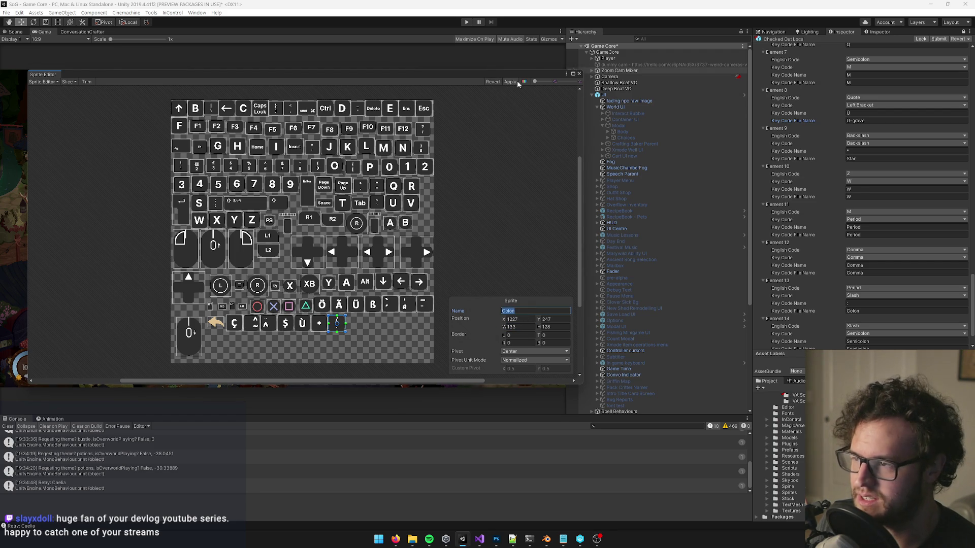
pyautogui.click(579, 73)
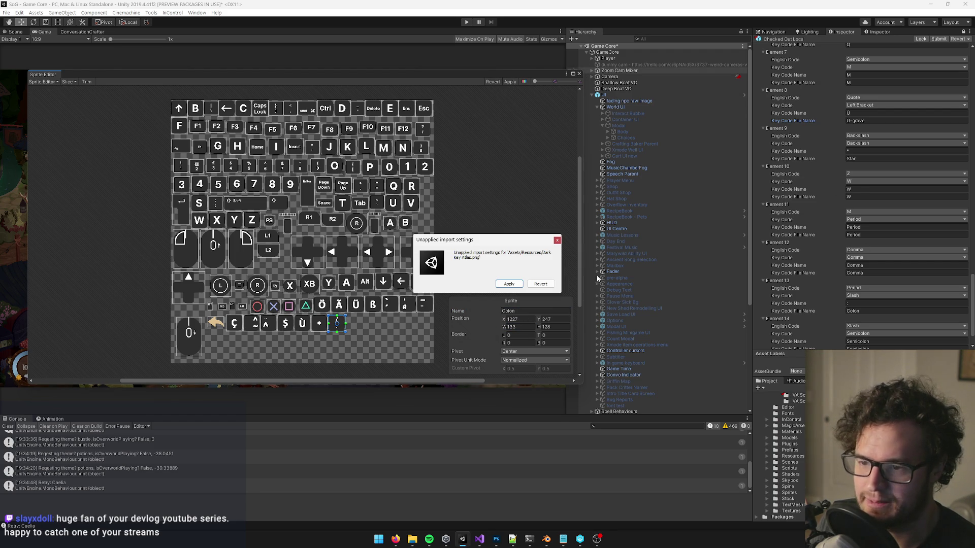
pyautogui.click(504, 282)
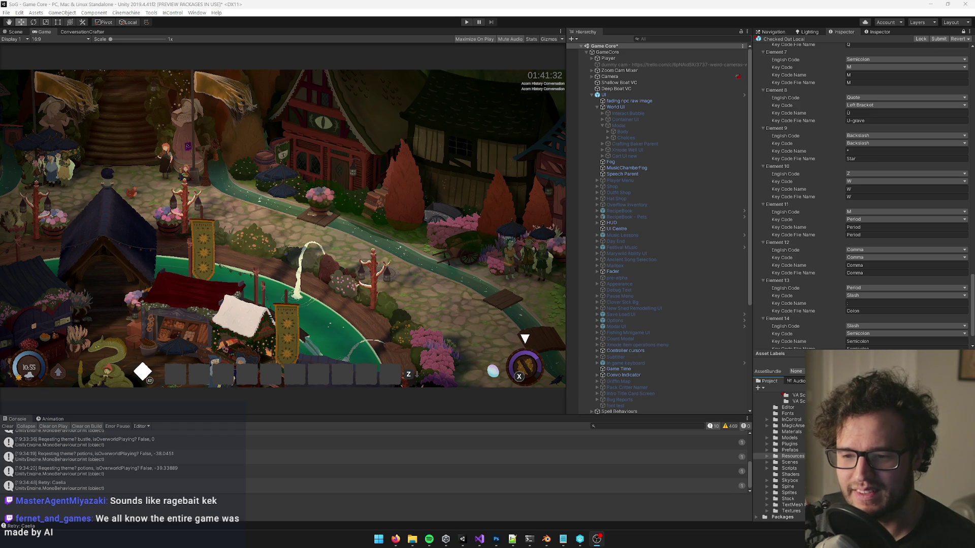
pyautogui.click(904, 342)
pyautogui.press('Return')
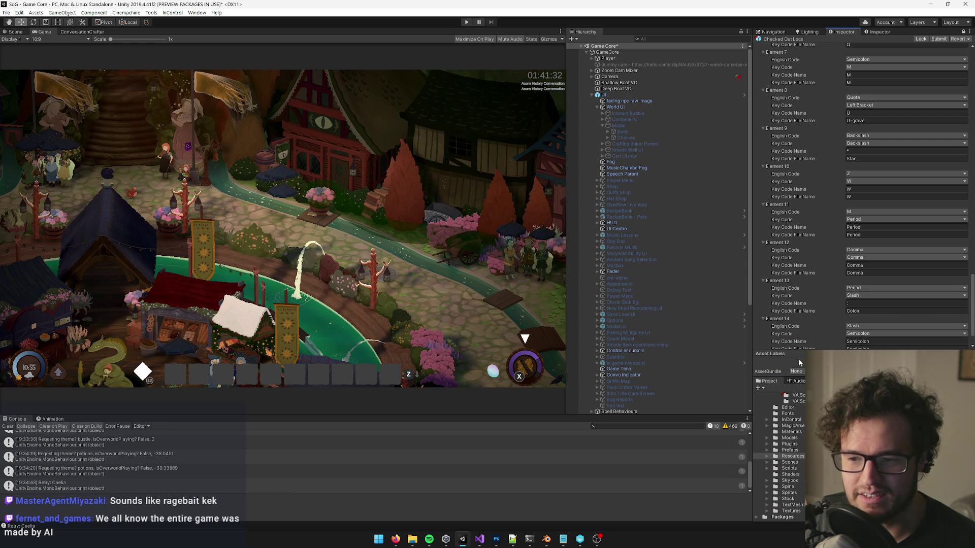
pyautogui.moveTo(870, 377); pyautogui.dragTo(869, 318)
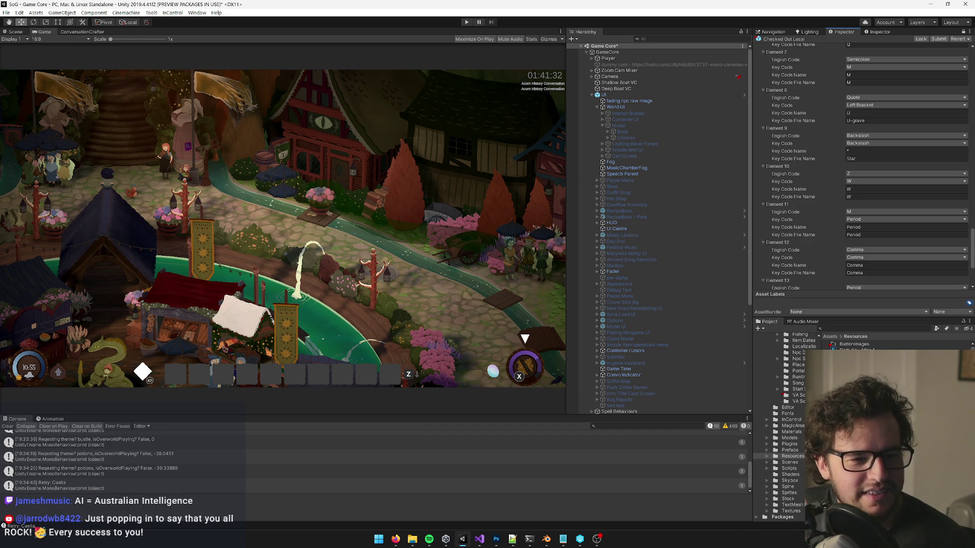
# Step: Switch application windows with Alt+Tab
pyautogui.hotkey('alt', 'Tab')
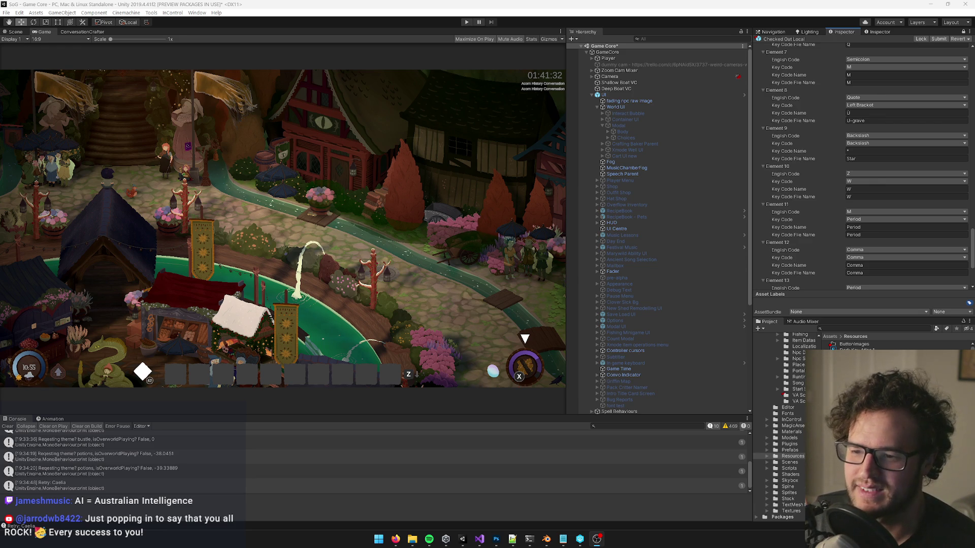
# Step: In Firefox, close the six French, Amazon, Spanish and Portuguese keyboard tabs and show the Wizards Polish and Fixes board
pyautogui.moveTo(395, 540)
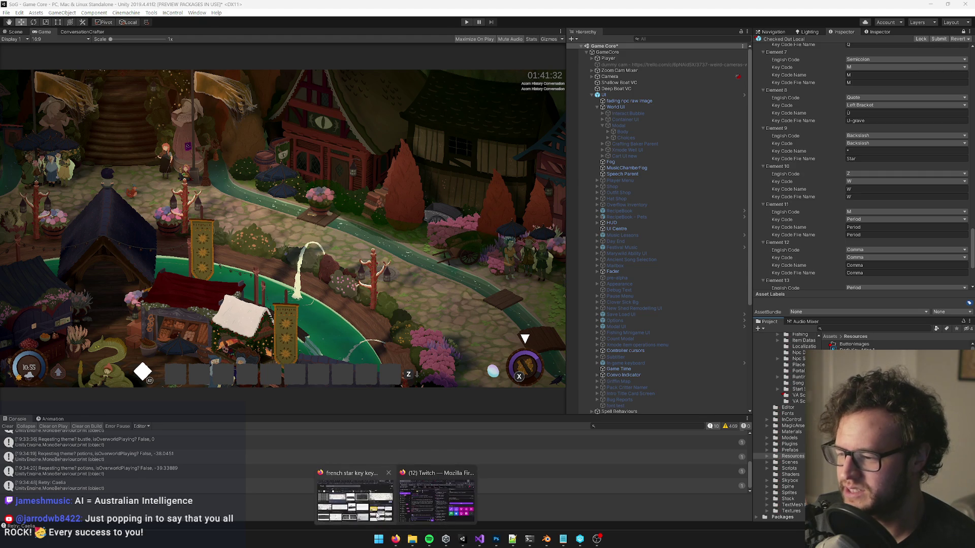
pyautogui.click(355, 500)
pyautogui.click(859, 10)
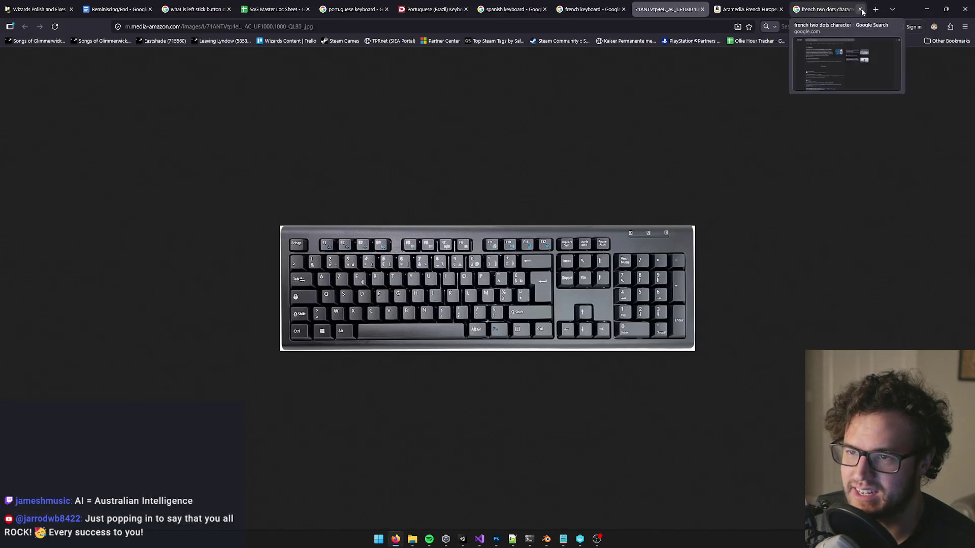
pyautogui.click(833, 9)
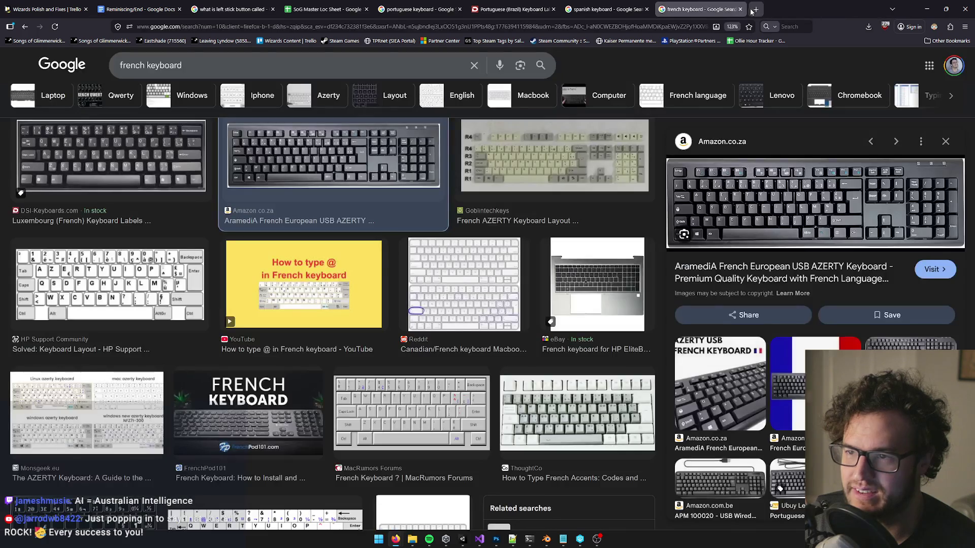
pyautogui.click(741, 9)
pyautogui.click(647, 10)
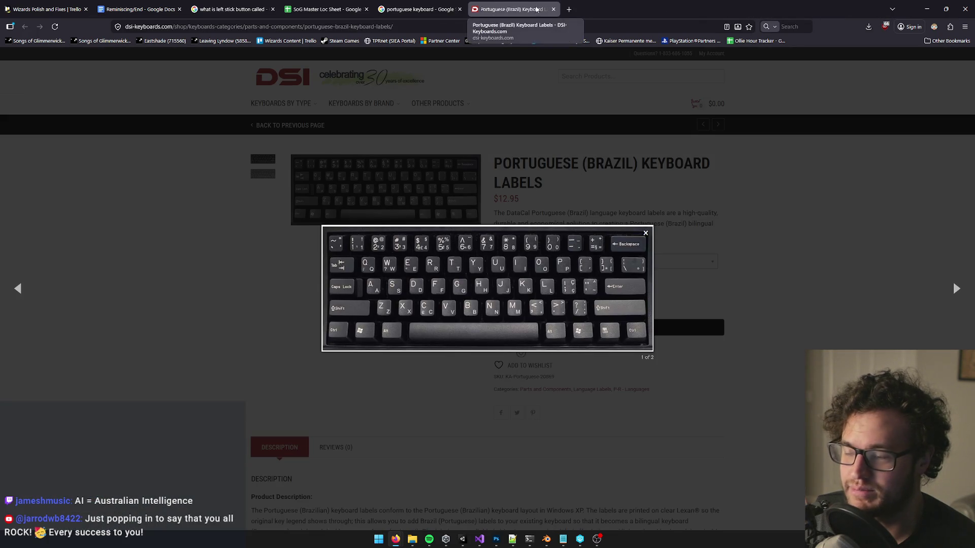
pyautogui.click(553, 9)
pyautogui.click(460, 10)
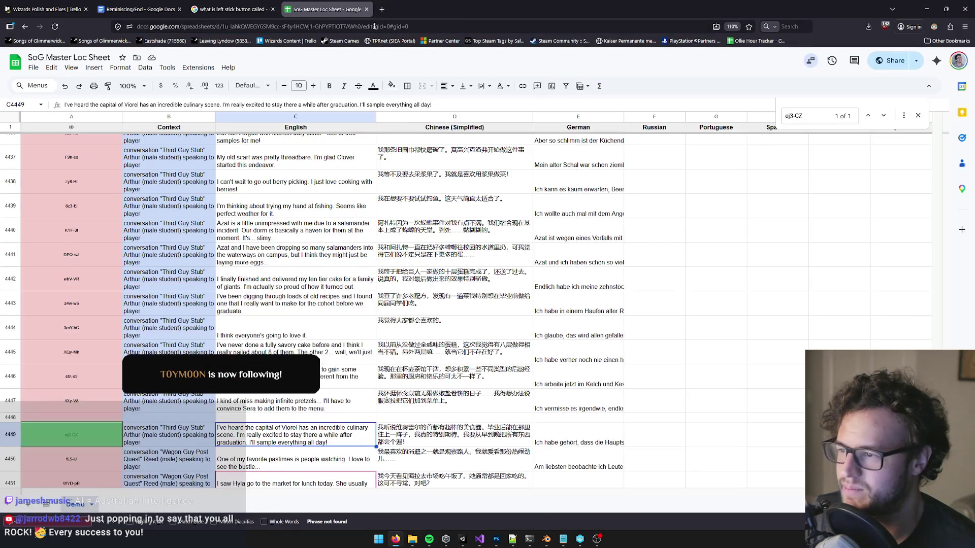
pyautogui.click(51, 9)
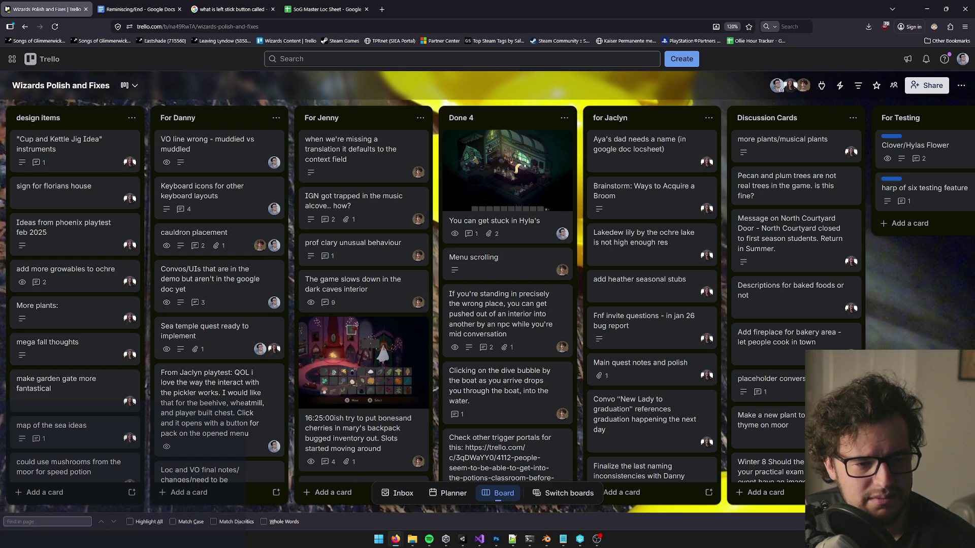
pyautogui.hotkey('alt', 'Tab')
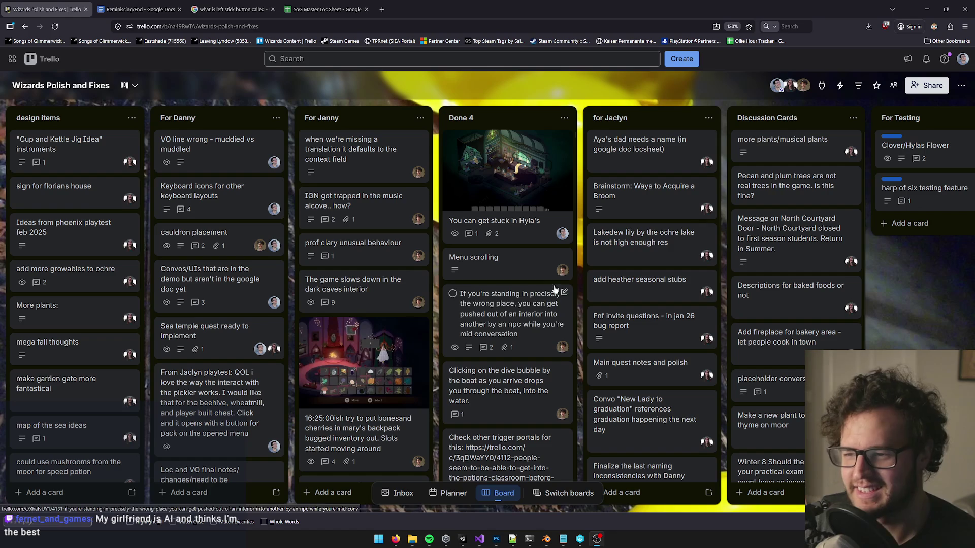
pyautogui.click(579, 220)
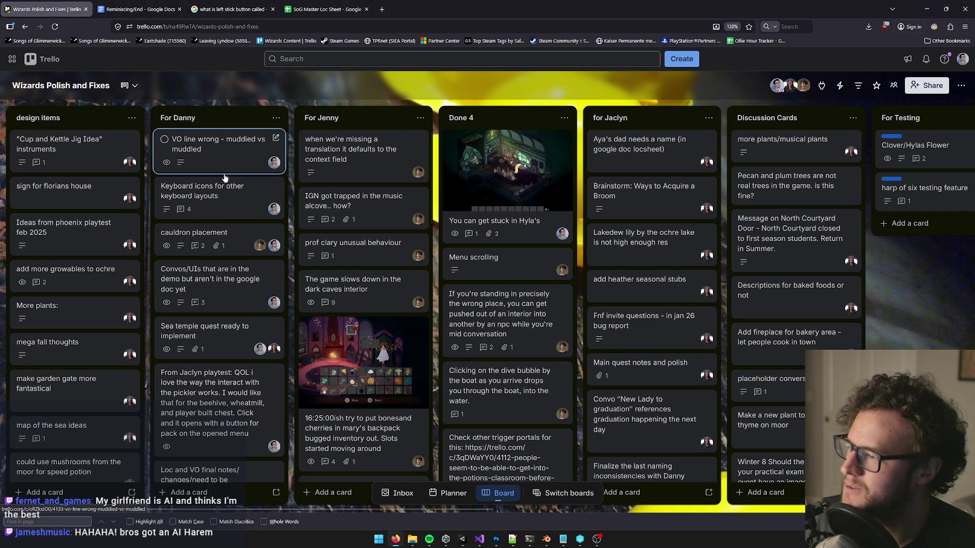
pyautogui.click(226, 198)
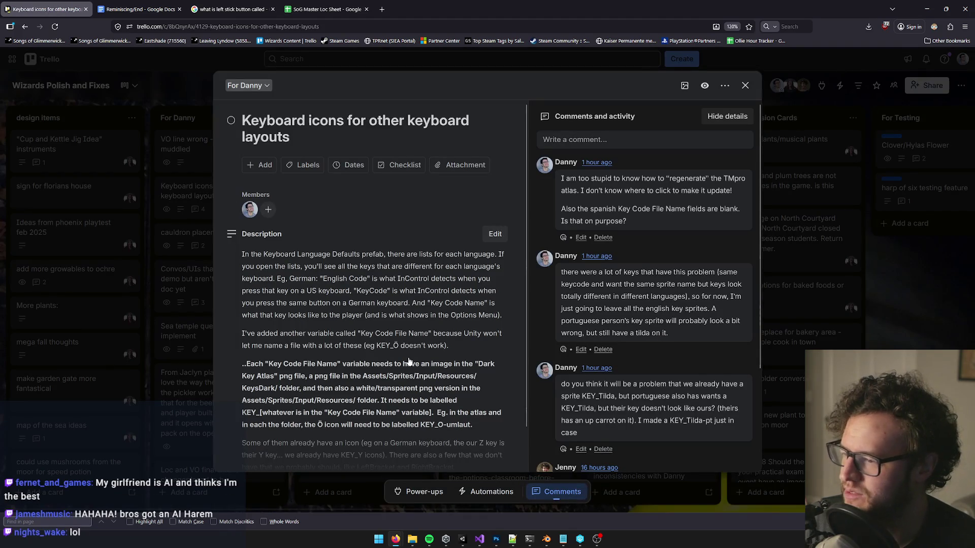
# Step: Scroll the 'Keyboard icons for other keyboard layouts' card and expand its full description
pyautogui.scroll(-1, 354, 352)
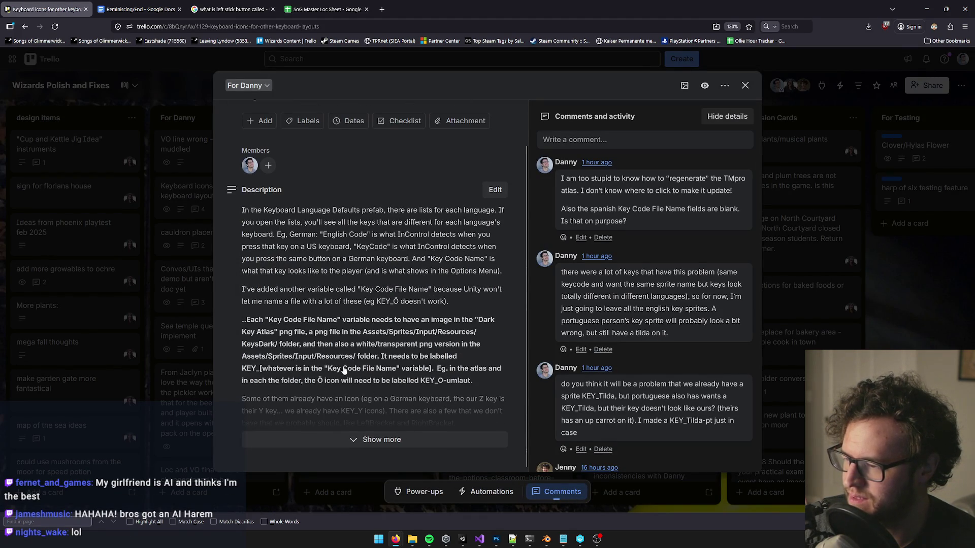
pyautogui.click(375, 450)
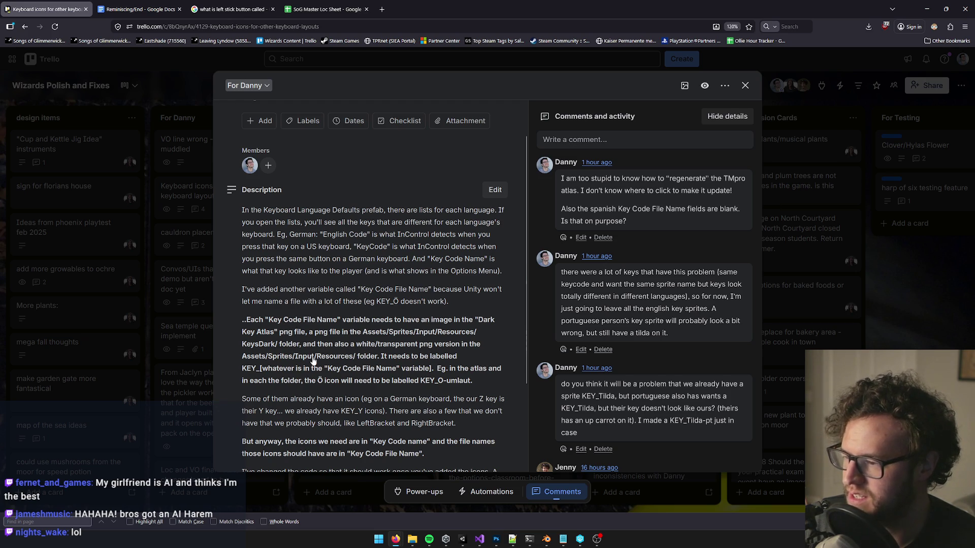
pyautogui.click(927, 8)
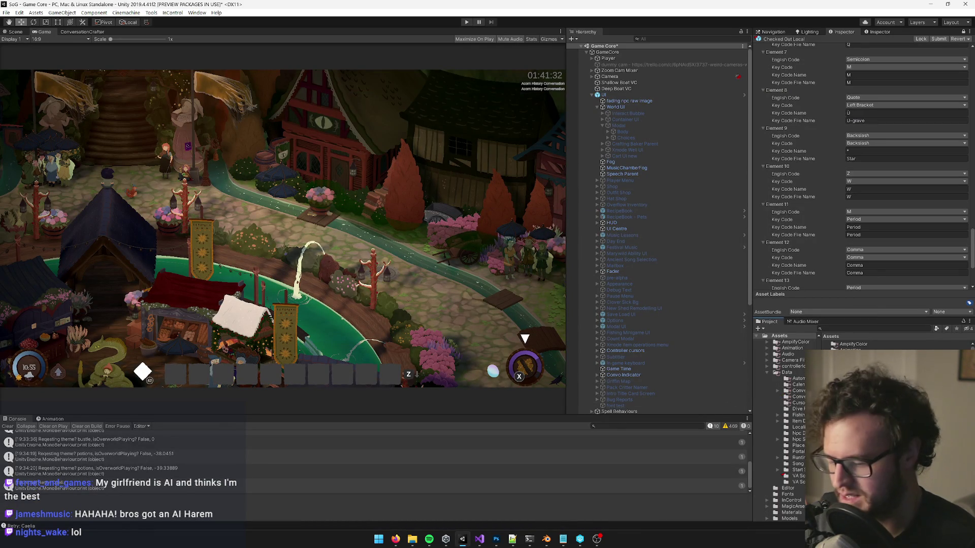
# Step: Search the project assets for 'input' and open Sprites > Input > Resources
pyautogui.press('t')
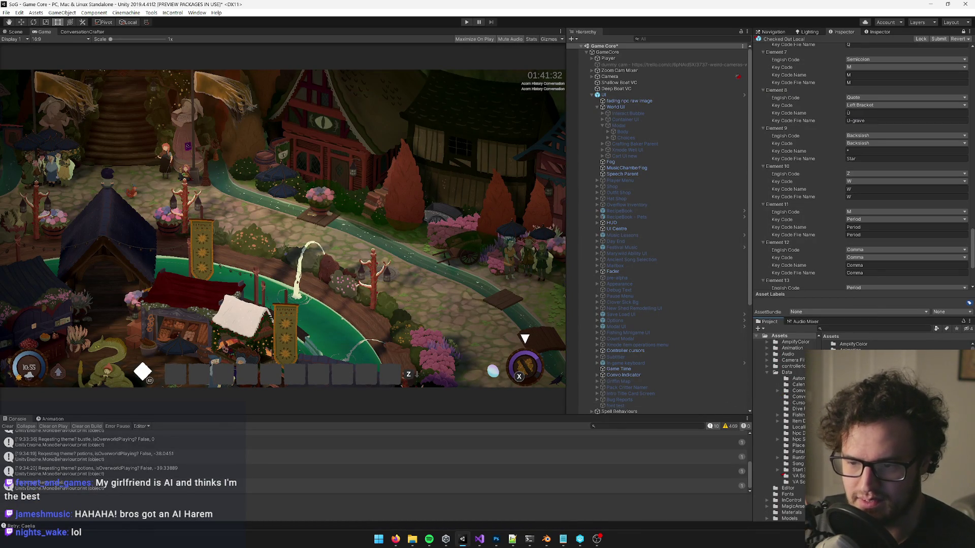
pyautogui.click(844, 332)
pyautogui.write('input')
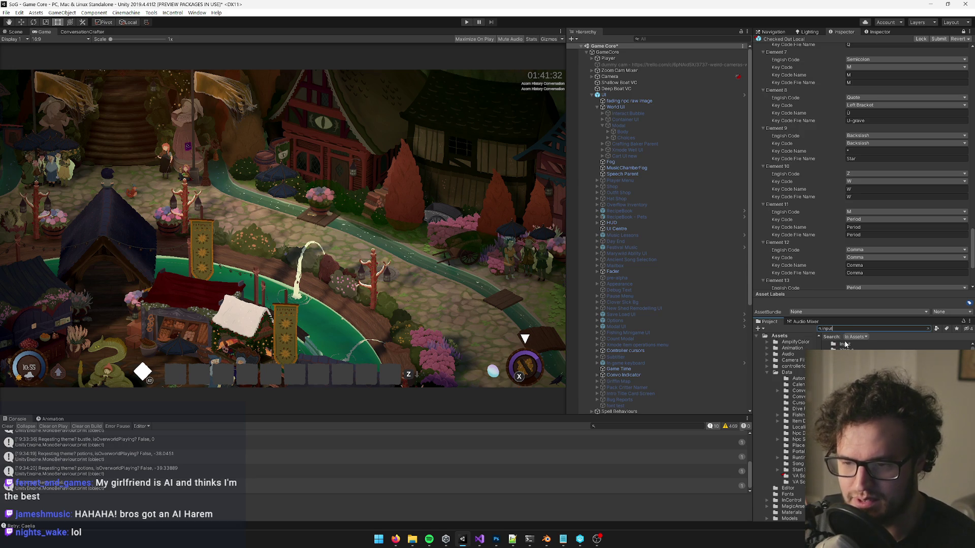
pyautogui.doubleClick(845, 344)
pyautogui.doubleClick(851, 345)
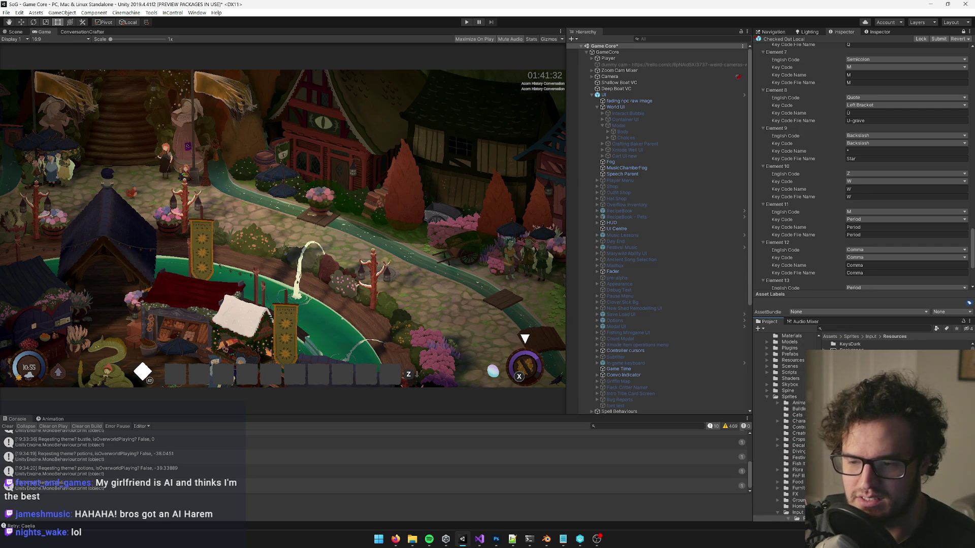
pyautogui.scroll(-3, 863, 355)
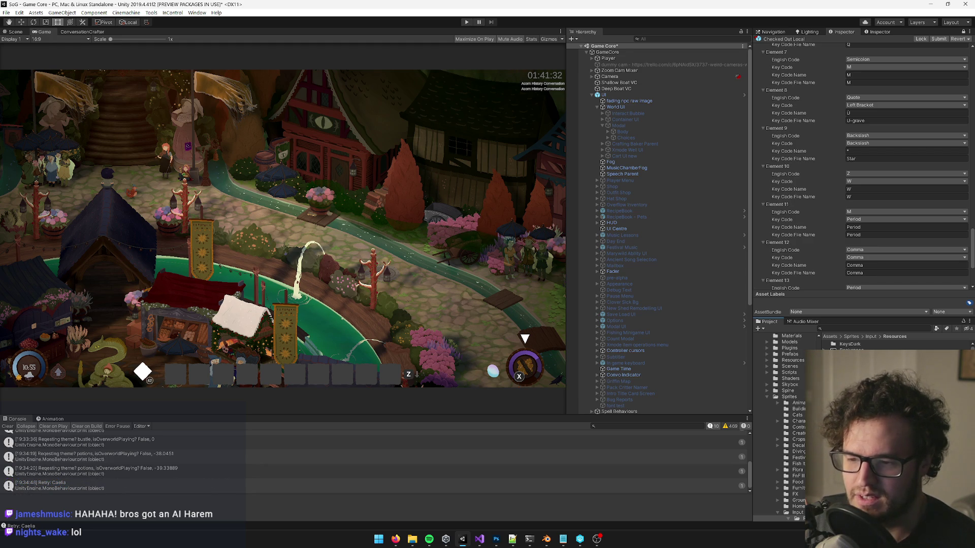
# Step: Open KeysDark, select KEY_A-umlaut, and scroll through its key-code mapping Elements in the Inspector
pyautogui.doubleClick(852, 345)
pyautogui.click(855, 344)
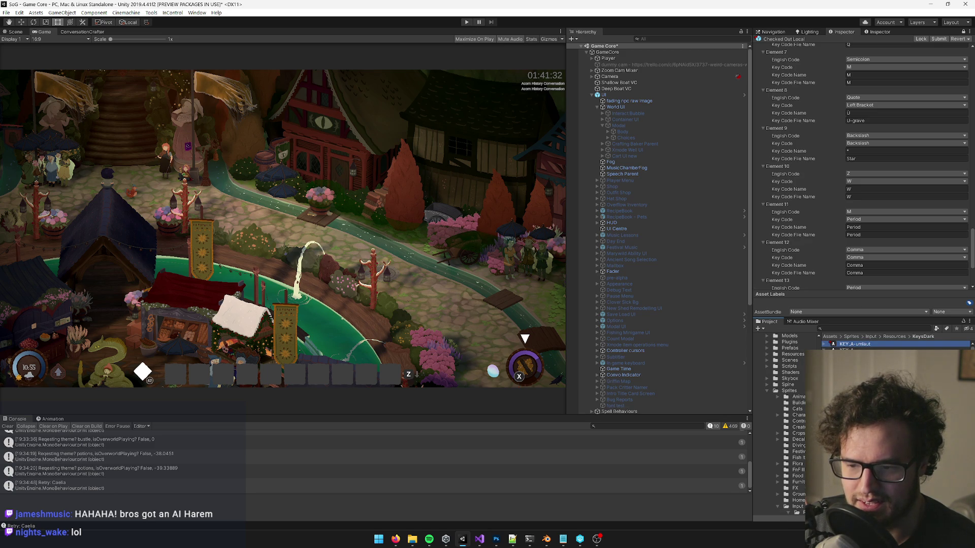
pyautogui.scroll(-2, 889, 351)
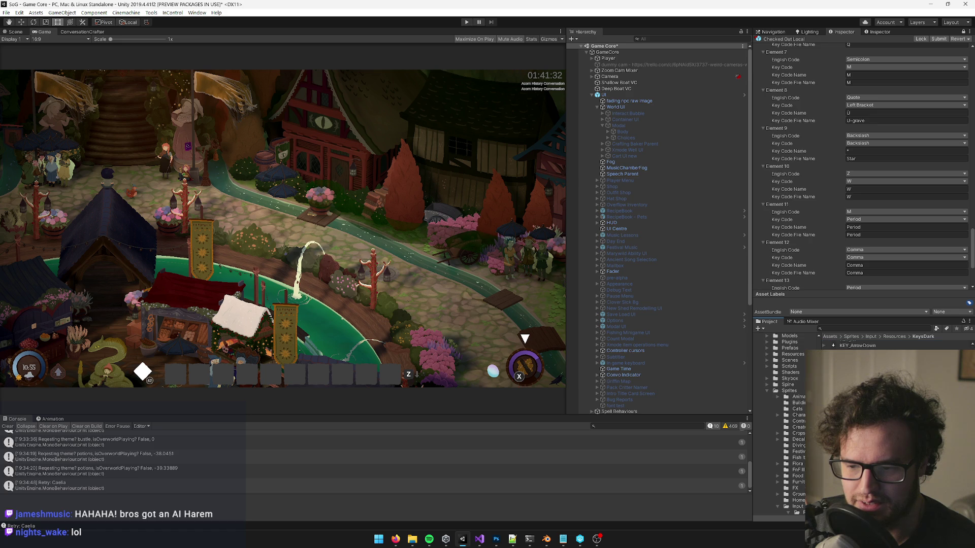
pyautogui.scroll(-3, 889, 348)
pyautogui.scroll(-3, 888, 347)
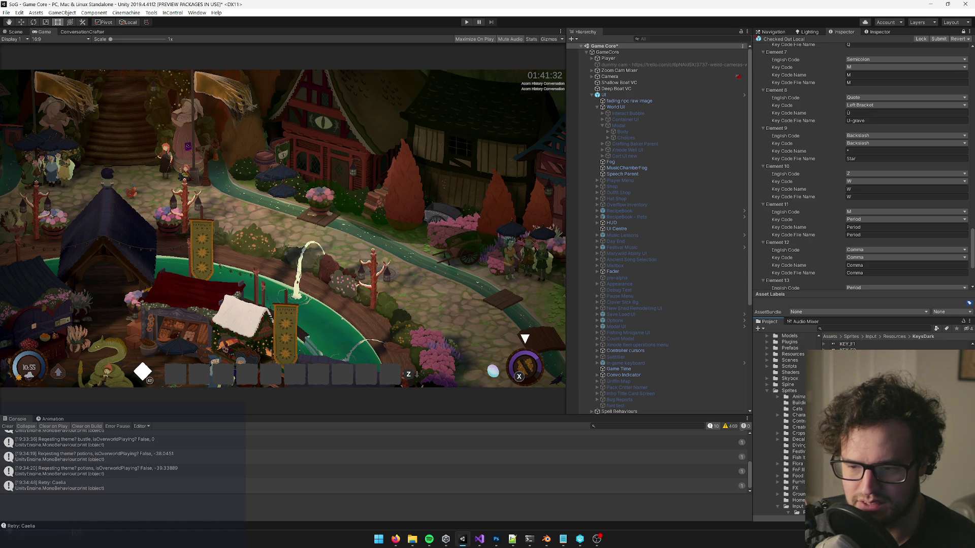
pyautogui.scroll(-3, 888, 348)
pyautogui.scroll(-2, 888, 347)
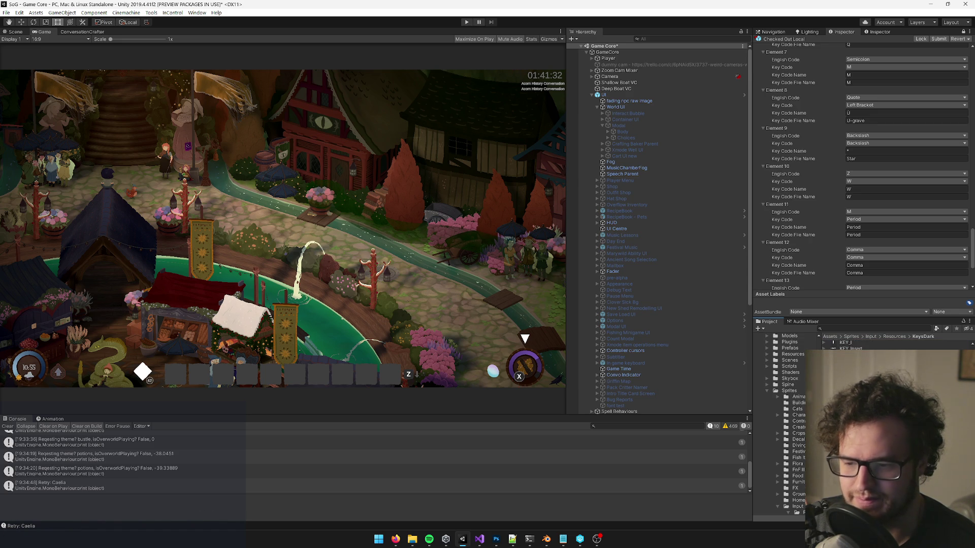
pyautogui.scroll(-3, 889, 348)
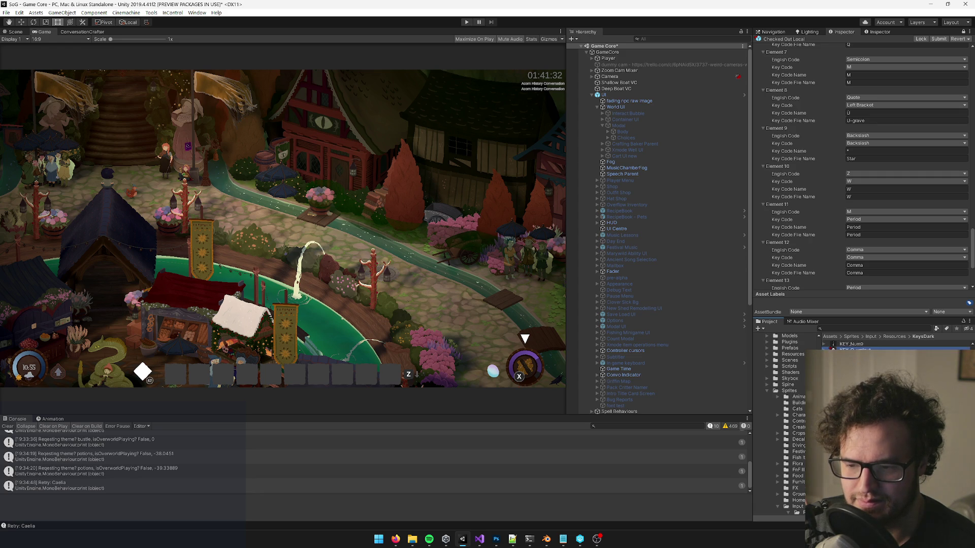
pyautogui.scroll(-2, 889, 348)
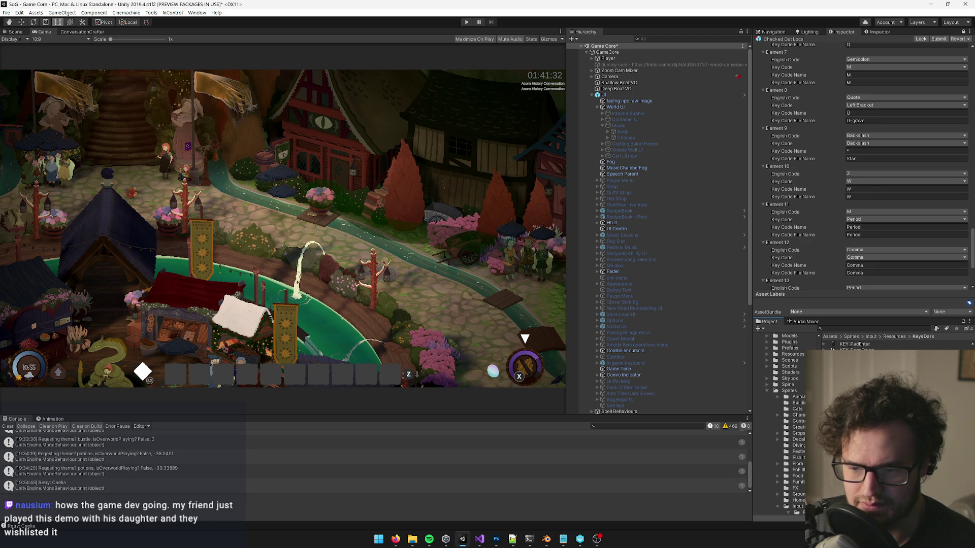
pyautogui.scroll(-3, 863, 345)
pyautogui.scroll(-3, 863, 346)
pyautogui.scroll(2, 863, 345)
# Step: Select the 19 key textures from KEY_A-umlaut to KEY_Tilda and show their import settings
pyautogui.click(850, 347)
pyautogui.press('Up')
pyautogui.press('Up')
pyautogui.press('Up')
pyautogui.scroll(5, 863, 346)
pyautogui.press('Up')
pyautogui.press('Up')
pyautogui.press('Up')
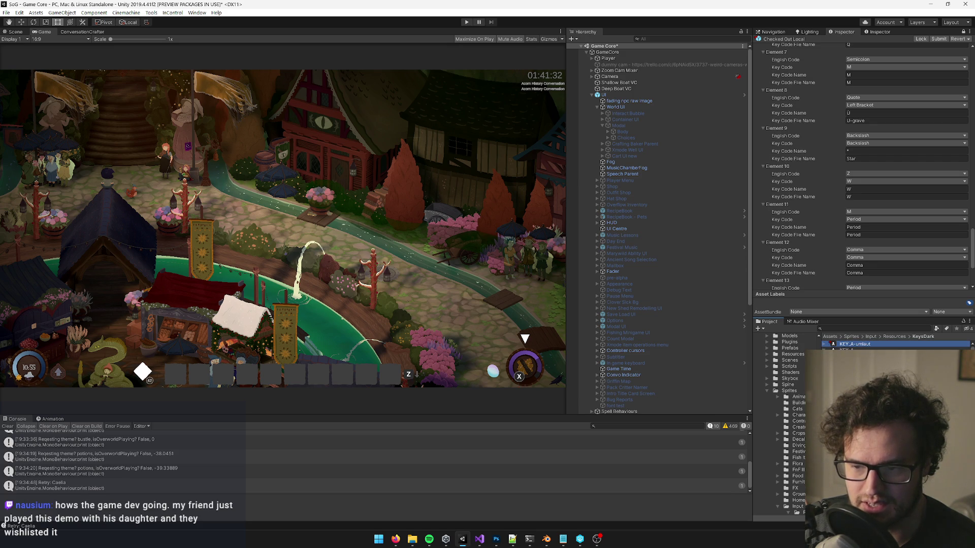
pyautogui.scroll(3, 804, 137)
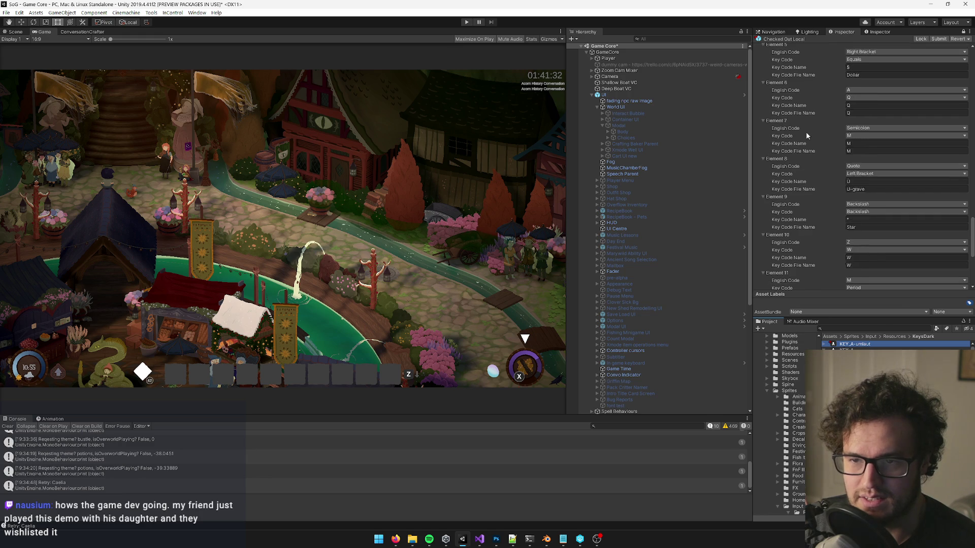
pyautogui.click(878, 32)
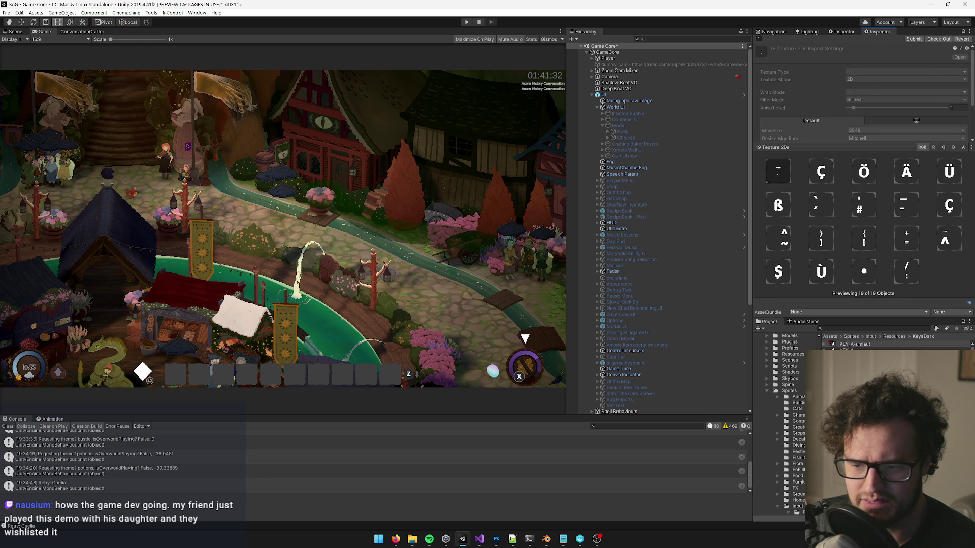
# Step: Check out the 19 selected key textures and view the Texture Type choices without changing them
pyautogui.scroll(-6, 896, 386)
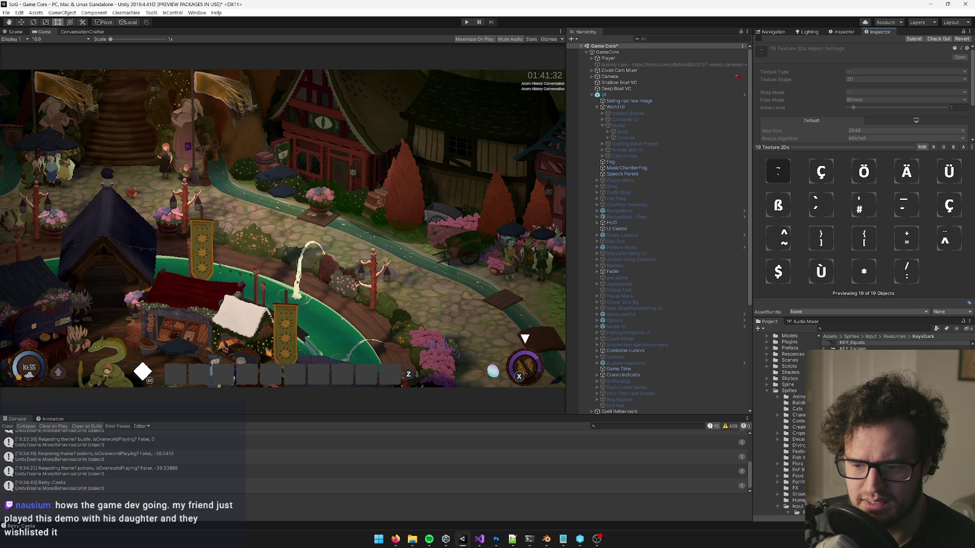
pyautogui.scroll(-5, 897, 386)
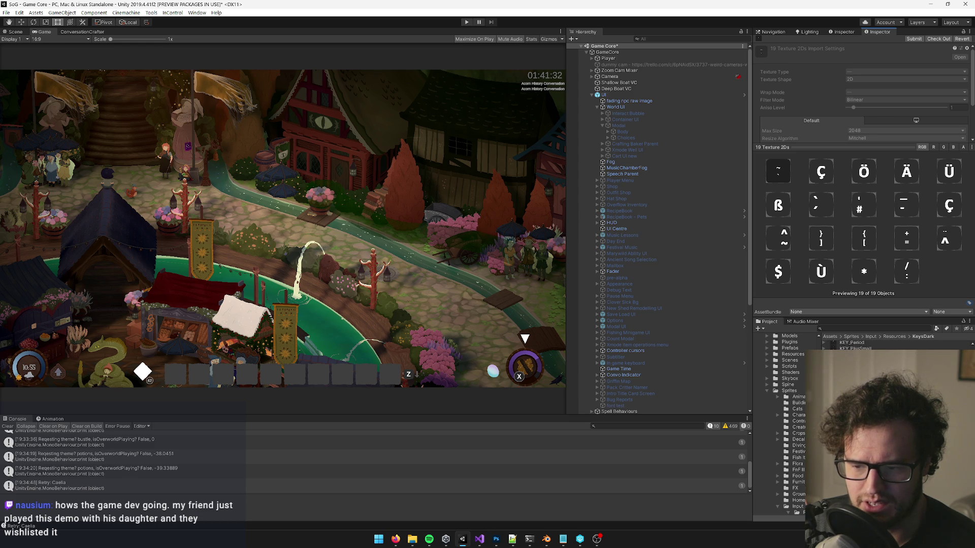
pyautogui.click(946, 40)
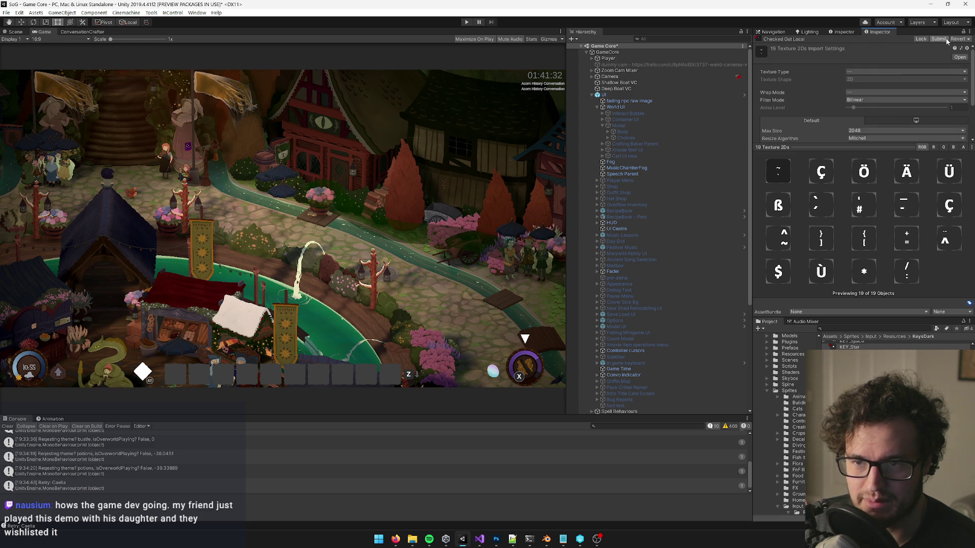
pyautogui.click(869, 72)
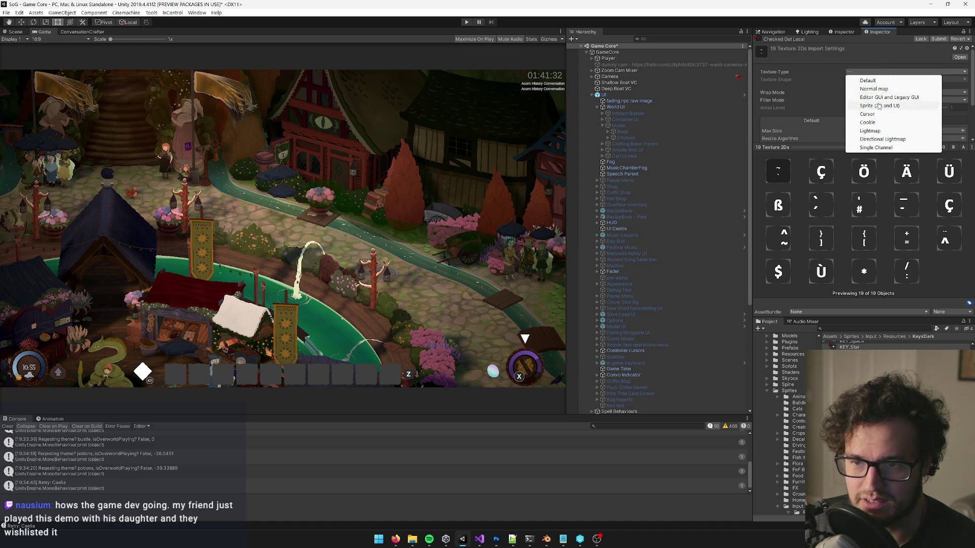
pyautogui.press('Escape')
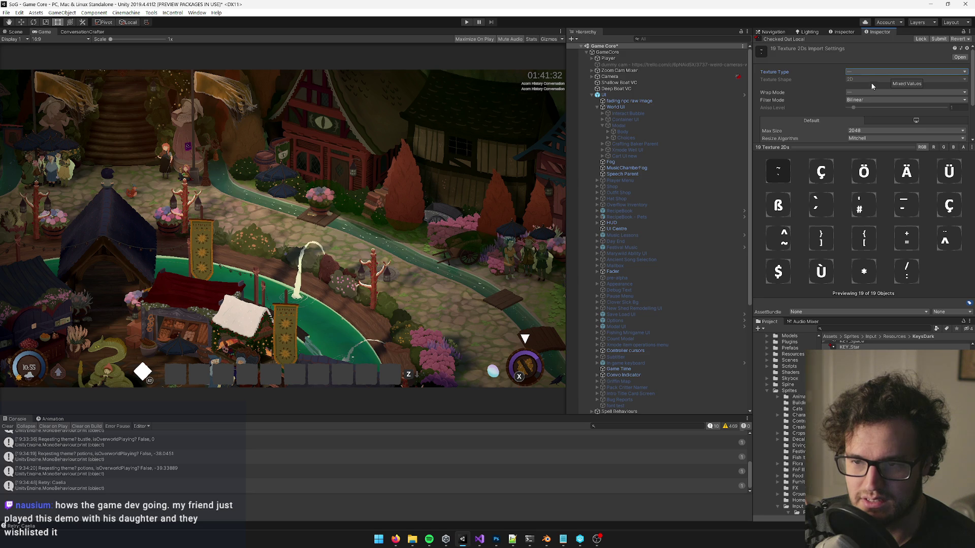
# Step: Review the shared Bilinear, 2048 max size, Mitchell import settings, then open the textures' context menu
pyautogui.scroll(-2, 884, 90)
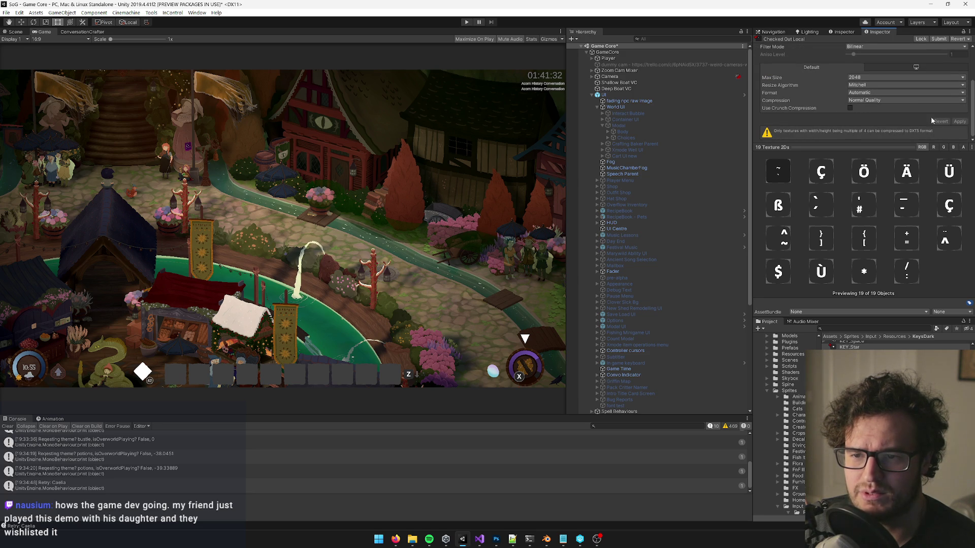
pyautogui.scroll(2, 928, 94)
pyautogui.scroll(-2, 904, 102)
pyautogui.scroll(2, 879, 128)
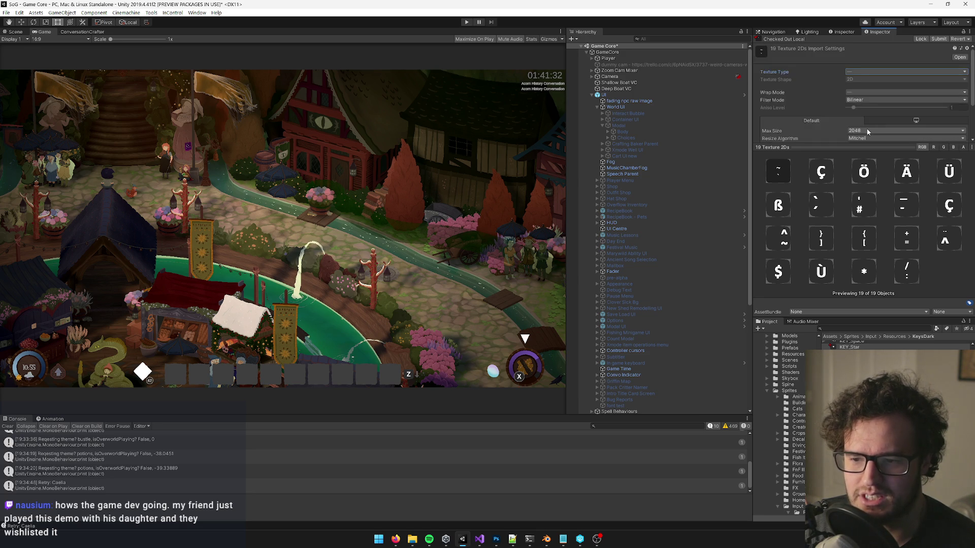
pyautogui.scroll(3, 894, 366)
pyautogui.scroll(5, 893, 366)
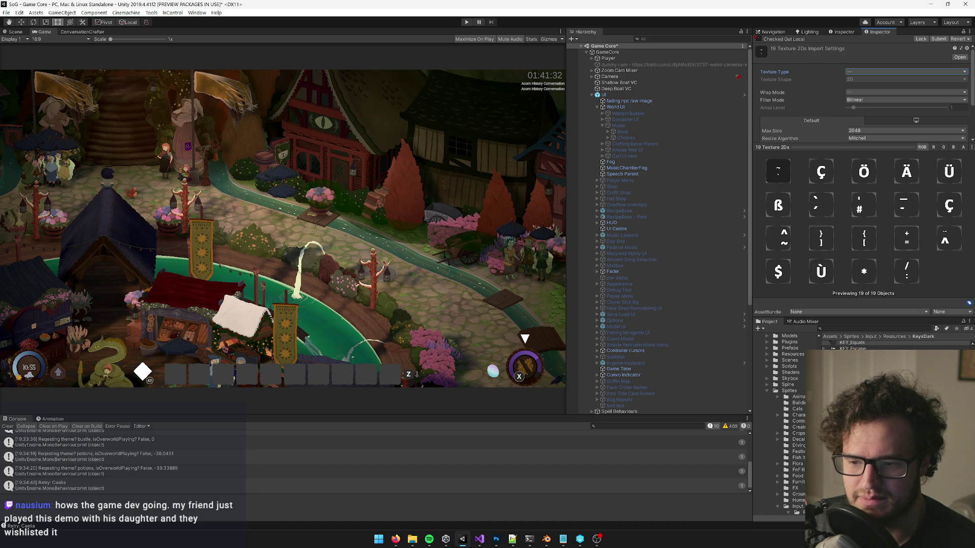
pyautogui.rightClick(864, 129)
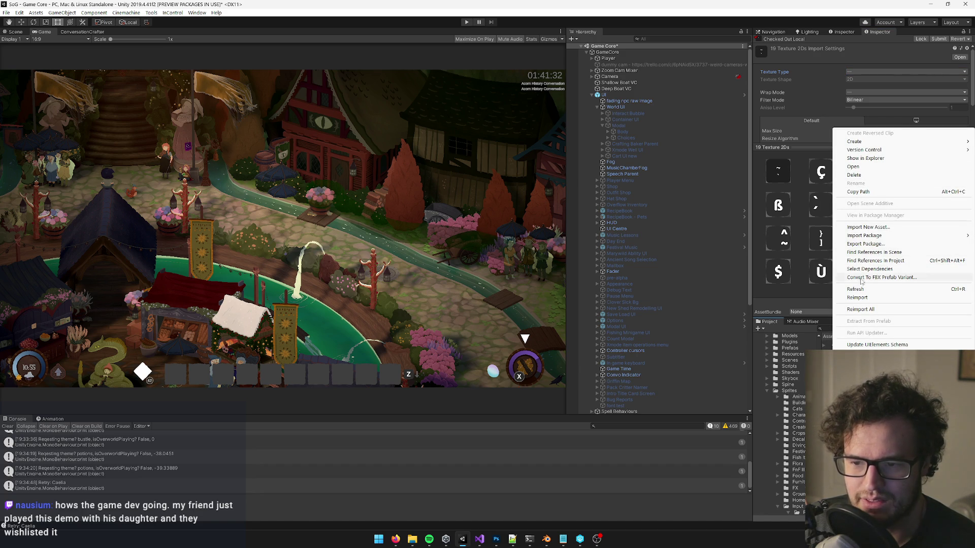
pyautogui.click(862, 308)
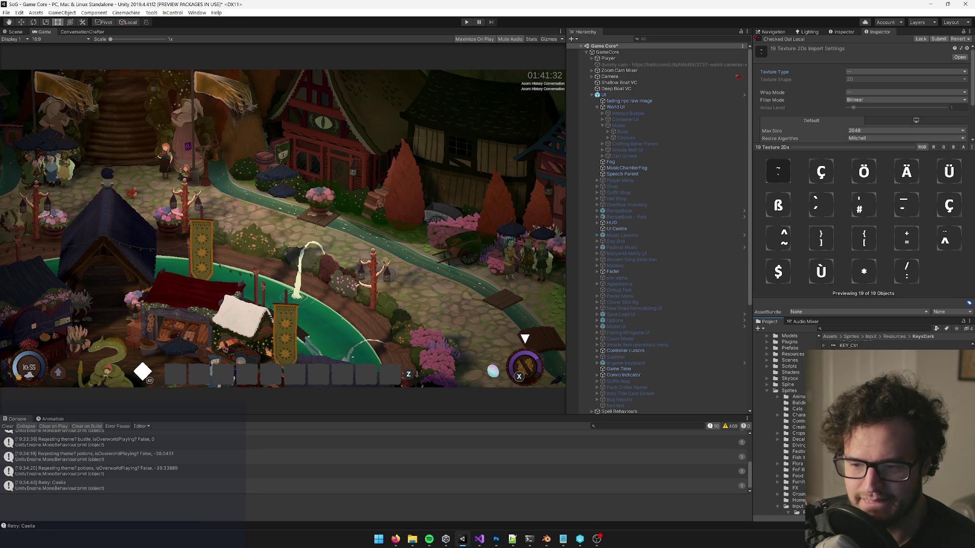
pyautogui.rightClick(835, 346)
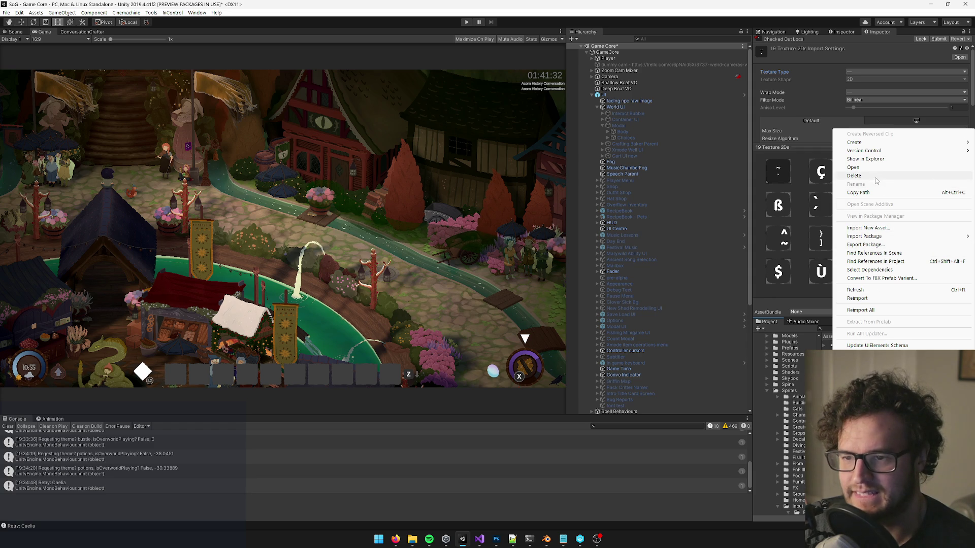
pyautogui.moveTo(876, 151)
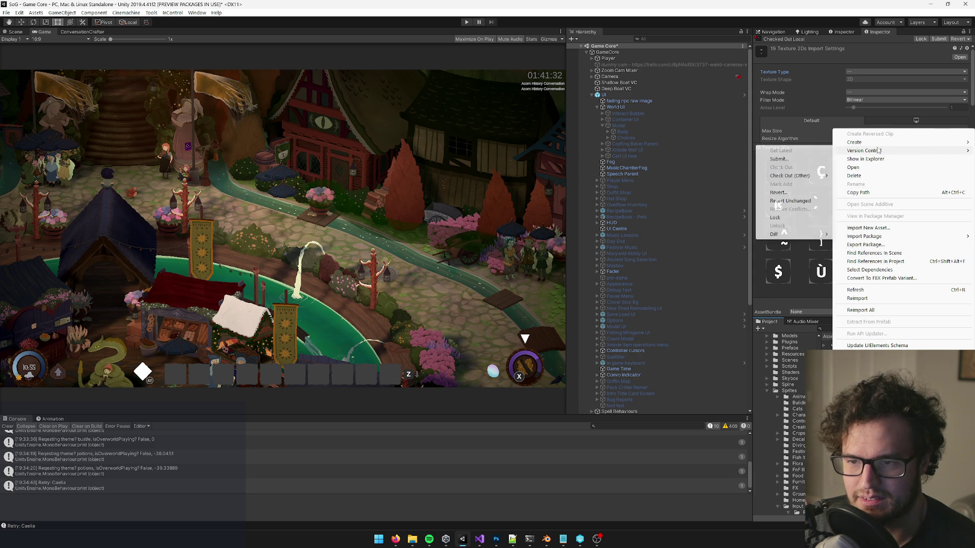
pyautogui.press('Escape')
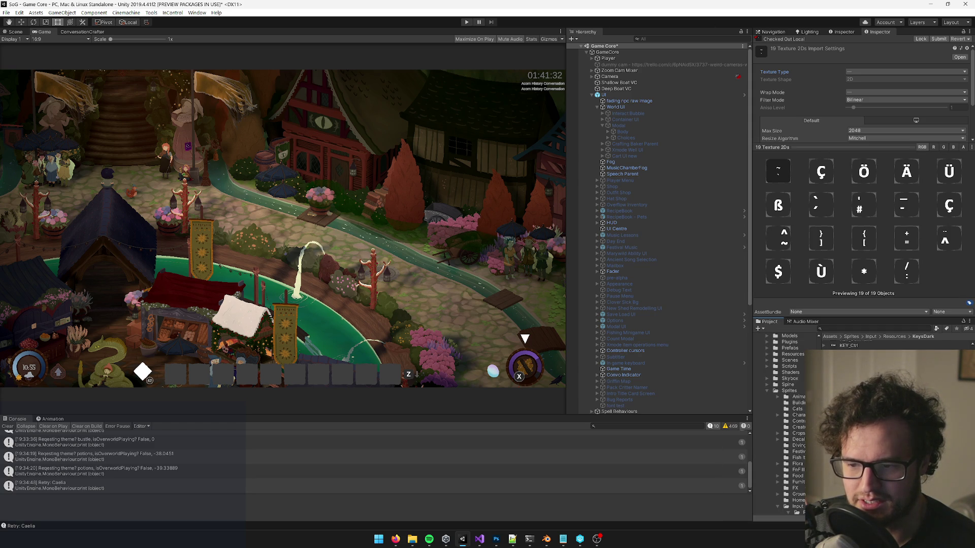
pyautogui.click(767, 393)
# Step: Collapse the Data folder, expand Sprites, and drag the item into its Input subfolder
pyautogui.scroll(5, 776, 465)
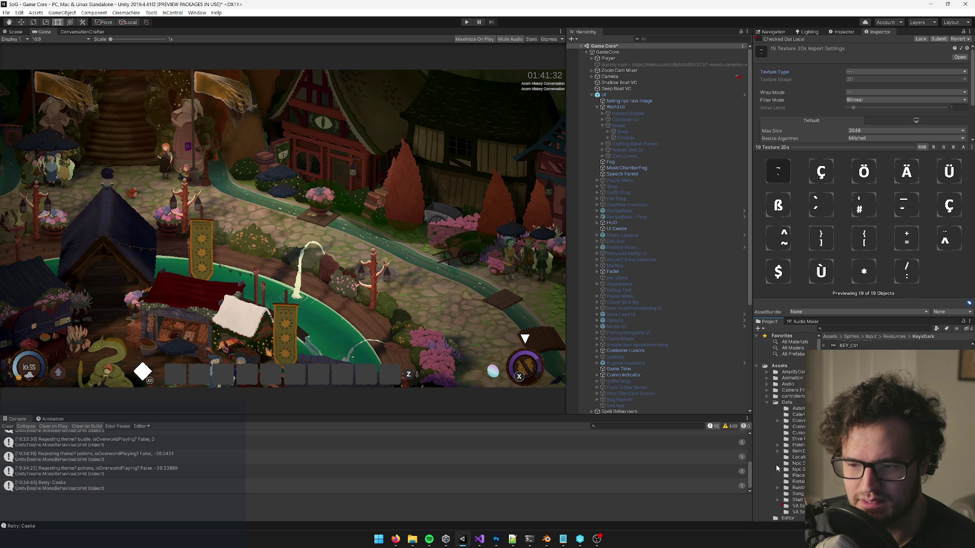
pyautogui.click(767, 403)
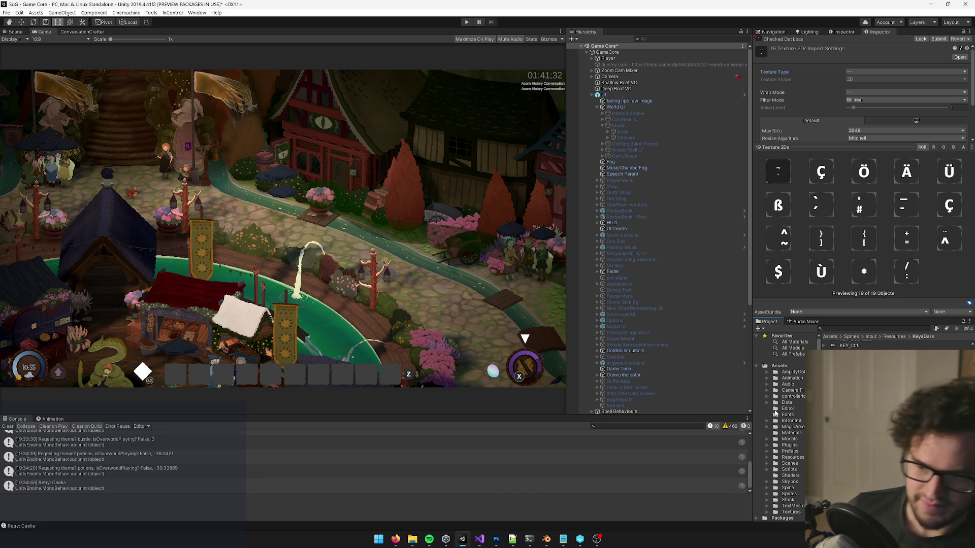
pyautogui.scroll(-1, 781, 422)
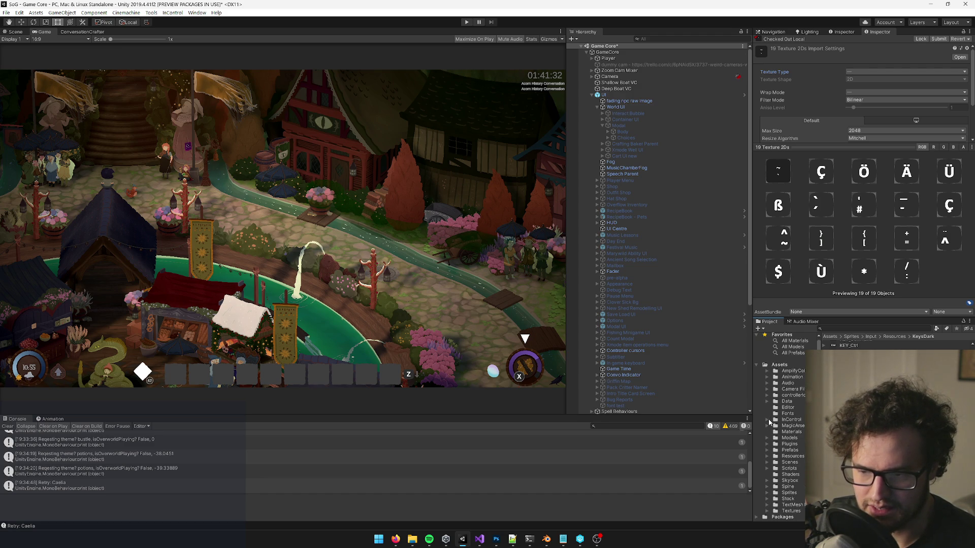
pyautogui.click(767, 492)
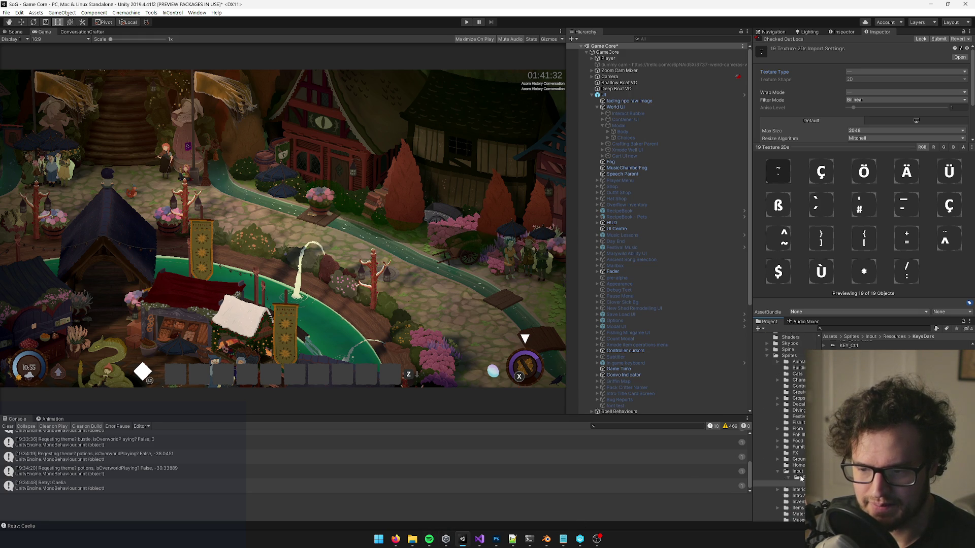
pyautogui.scroll(-3, 799, 475)
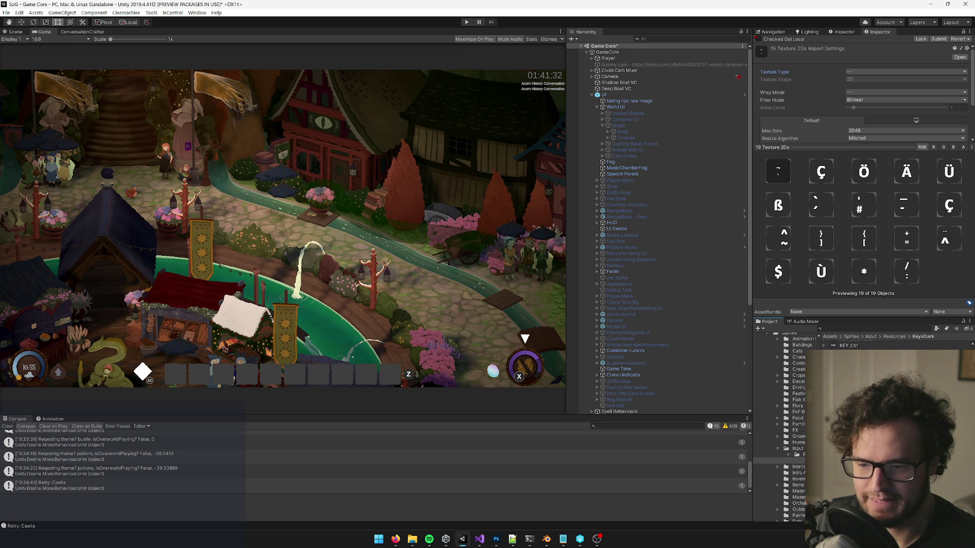
pyautogui.moveTo(838, 457)
pyautogui.mouseDown()
pyautogui.moveTo(795, 421)
pyautogui.moveTo(795, 451)
pyautogui.mouseUp()
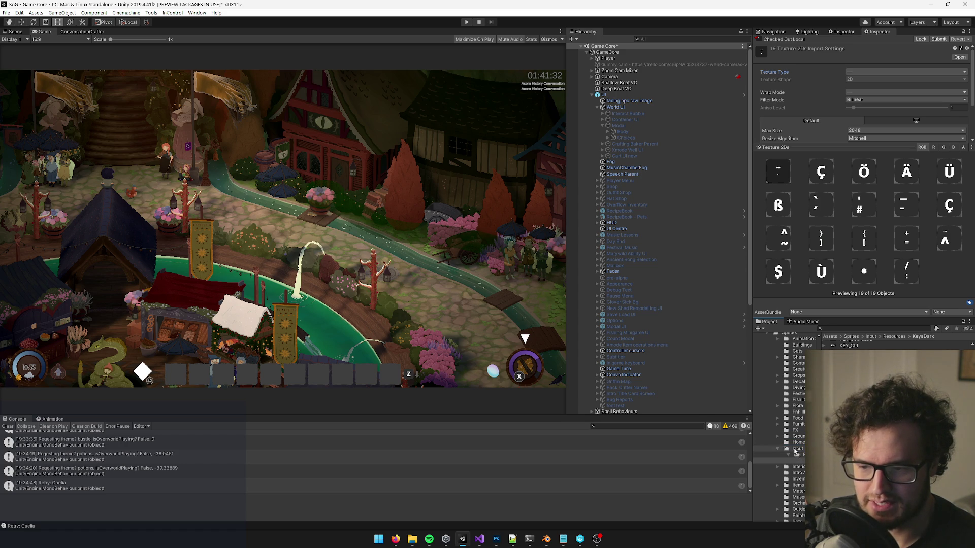
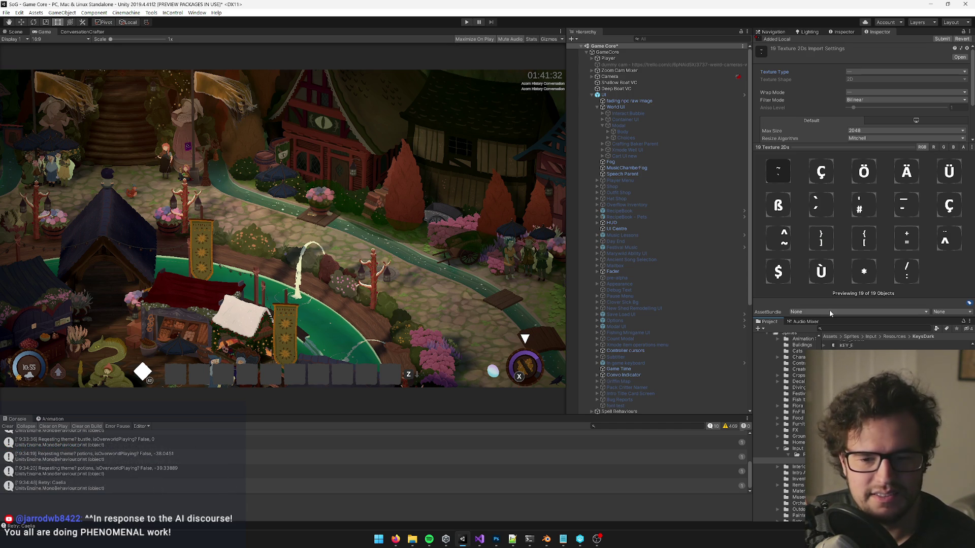
# Step: Open the Sprites/Input folder and bring up its asset context menu
pyautogui.click(798, 449)
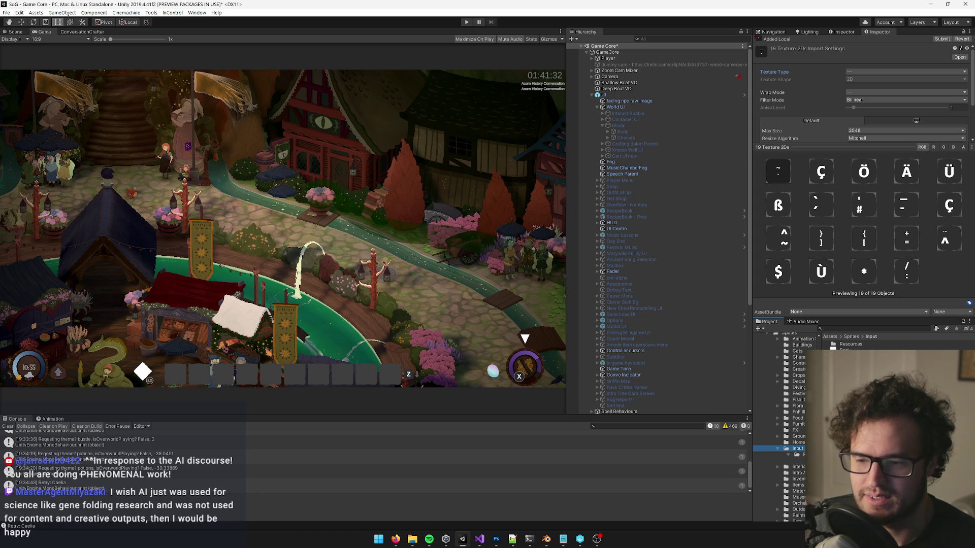
pyautogui.scroll(1, 784, 426)
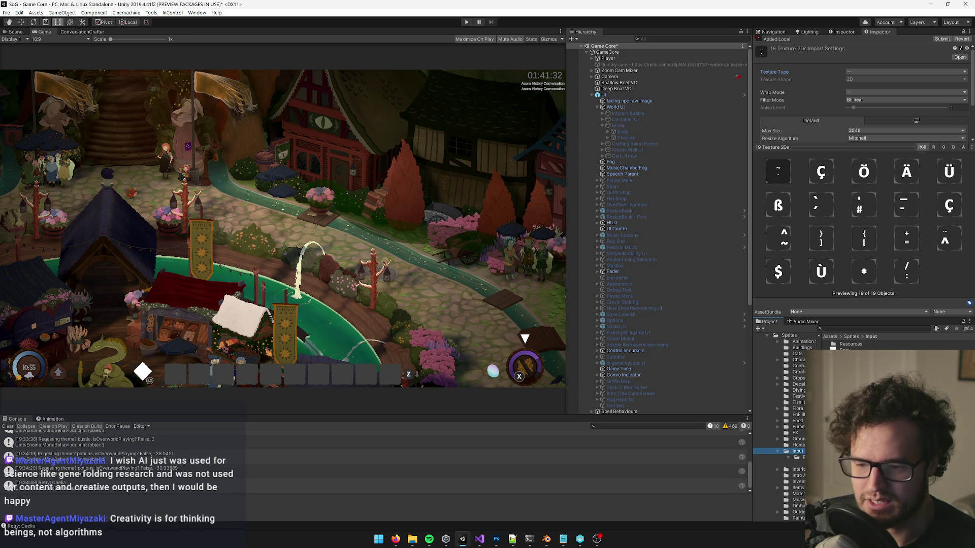
pyautogui.rightClick(833, 453)
pyautogui.rightClick(836, 459)
pyautogui.moveTo(864, 252)
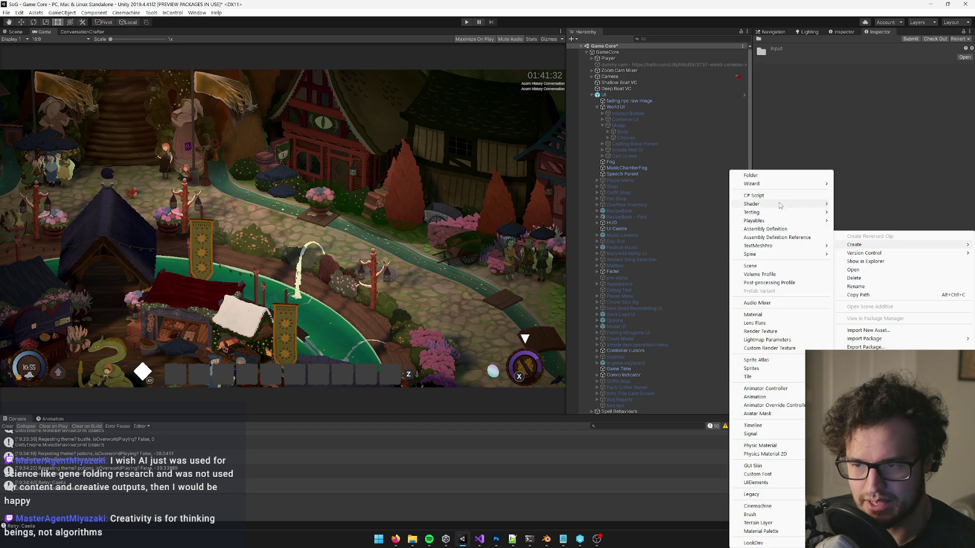
# Step: Create a 'new dark keys' folder in Input, then select all 19 key textures
pyautogui.click(766, 175)
pyautogui.write('n')
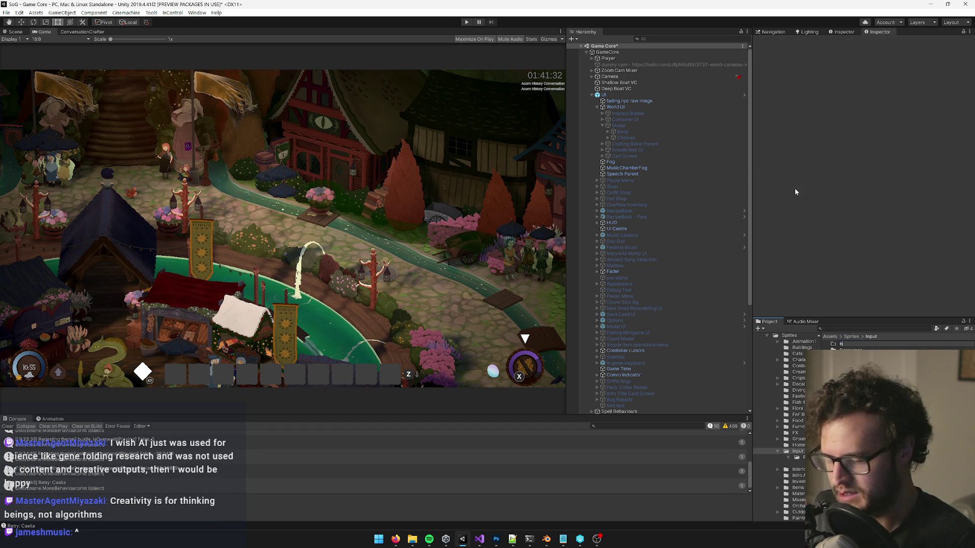
pyautogui.write('eys')
pyautogui.press('Return')
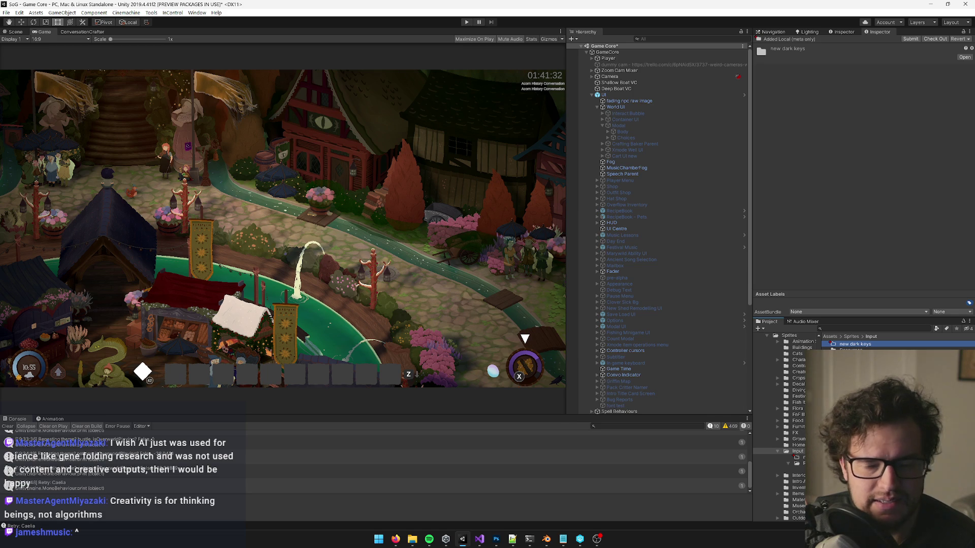
pyautogui.click(864, 406)
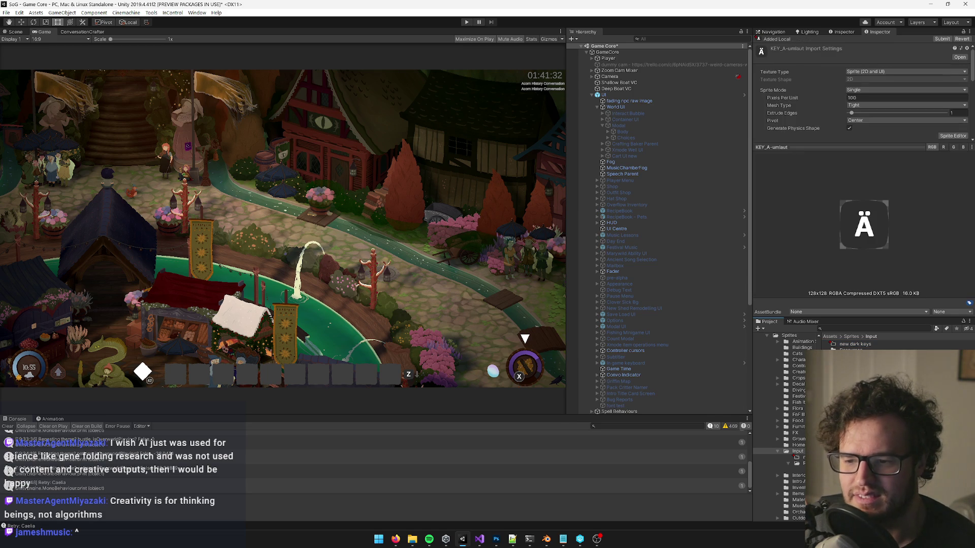
pyautogui.hotkey('ctrl', 'a')
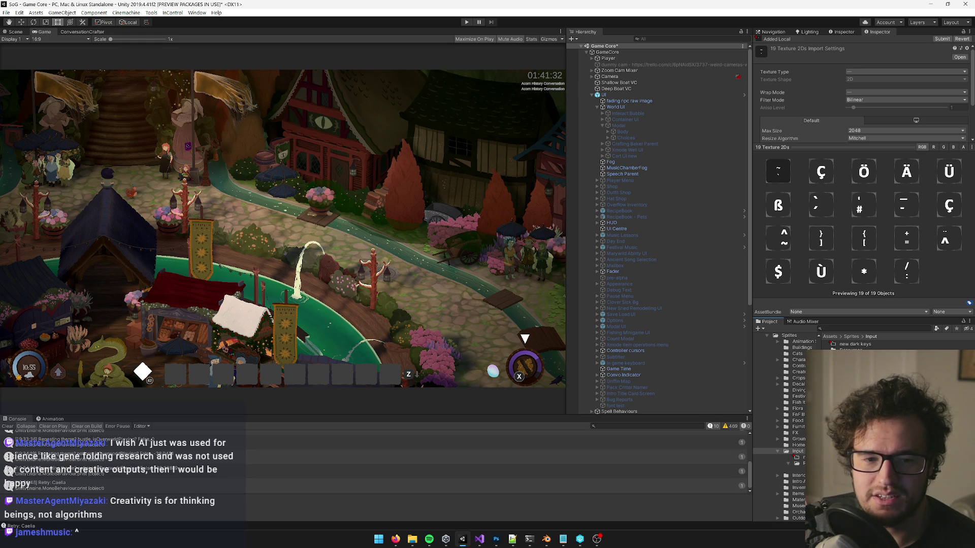
# Step: Open and dismiss the context menu for the 19 selected key textures
pyautogui.rightClick(866, 117)
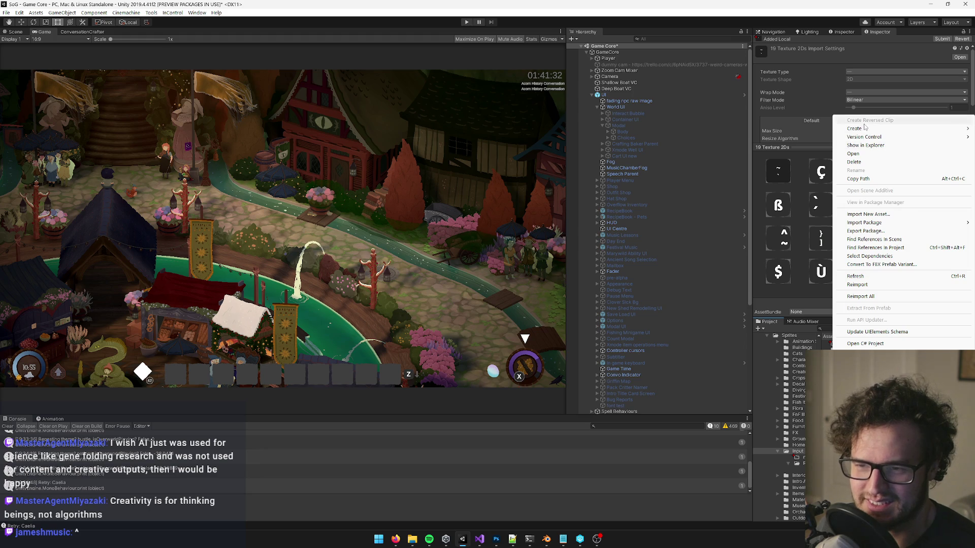
pyautogui.click(776, 322)
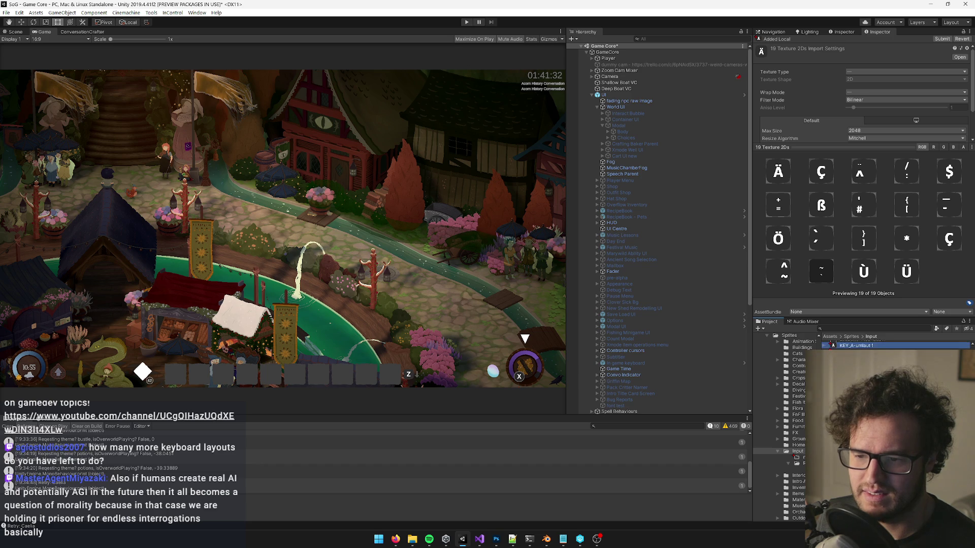
# Step: Move the copied key textures into 'new dark keys' and open that folder
pyautogui.moveTo(843, 348); pyautogui.dragTo(844, 348)
pyautogui.write('dark keys')
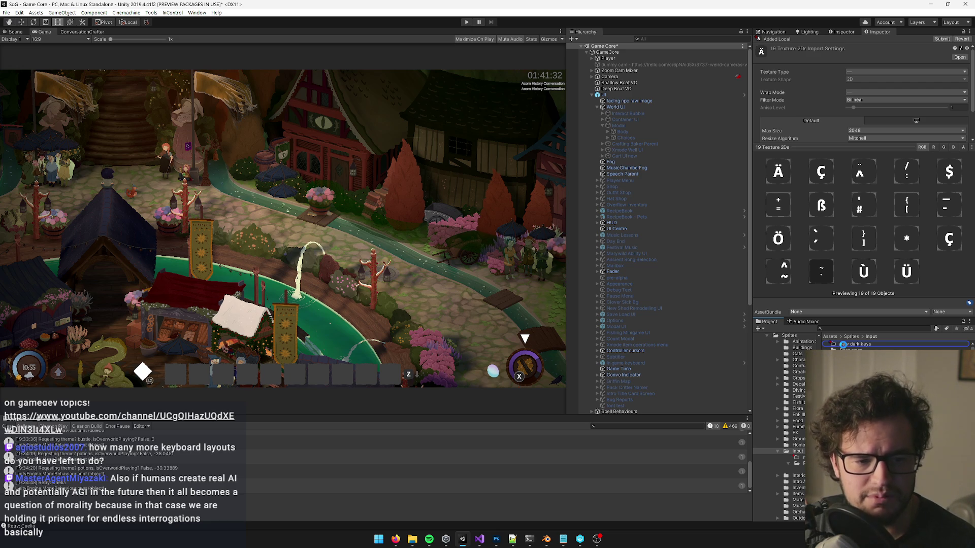
pyautogui.press('Return')
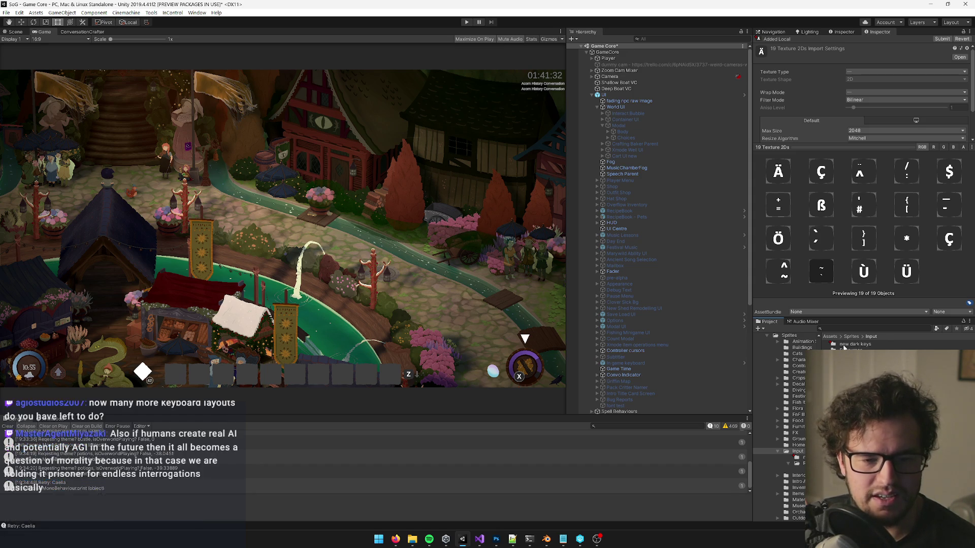
pyautogui.click(842, 347)
pyautogui.doubleClick(843, 348)
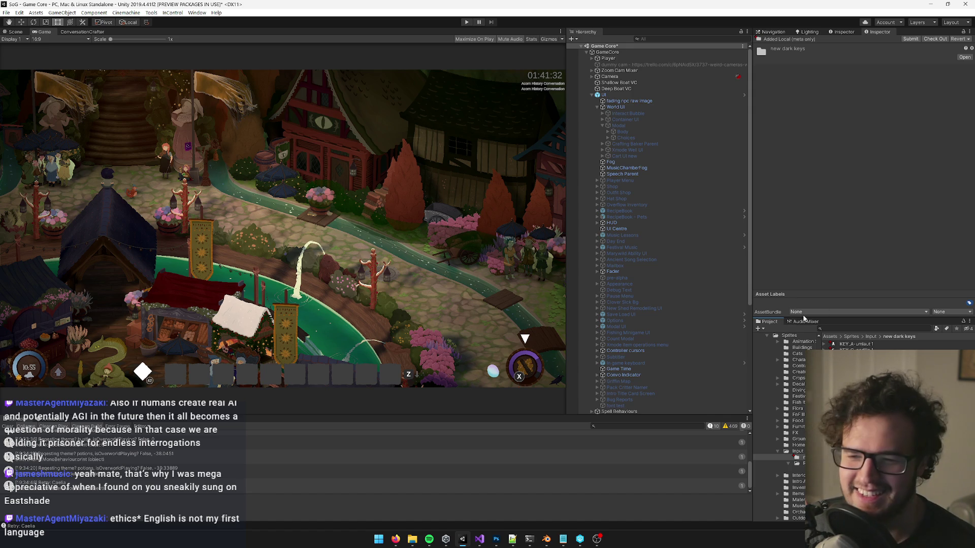
# Step: Preview KEY_A-umlaut 1 and KEY_C-cedilla 1, widen the side panels, and clear the console
pyautogui.click(844, 345)
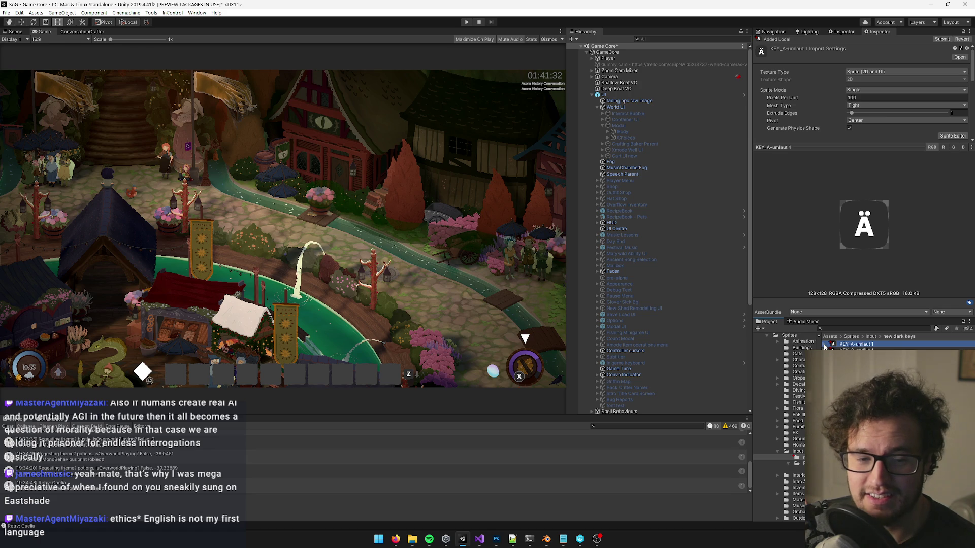
pyautogui.click(853, 350)
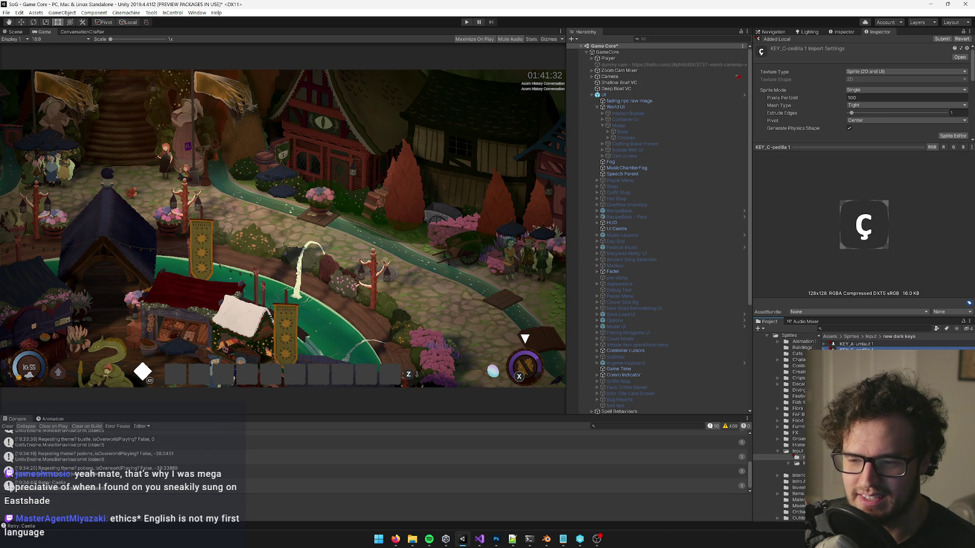
pyautogui.click(848, 344)
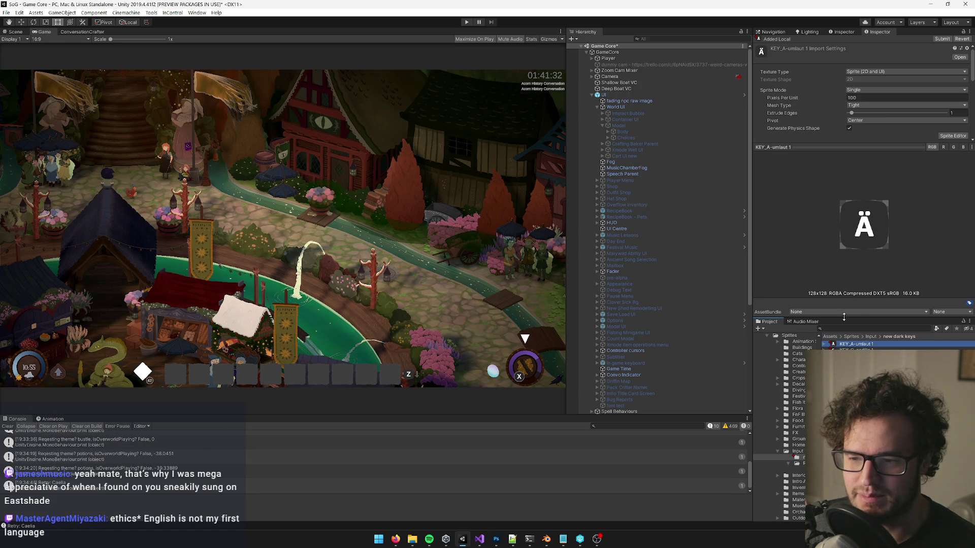
pyautogui.moveTo(752, 303); pyautogui.dragTo(738, 303)
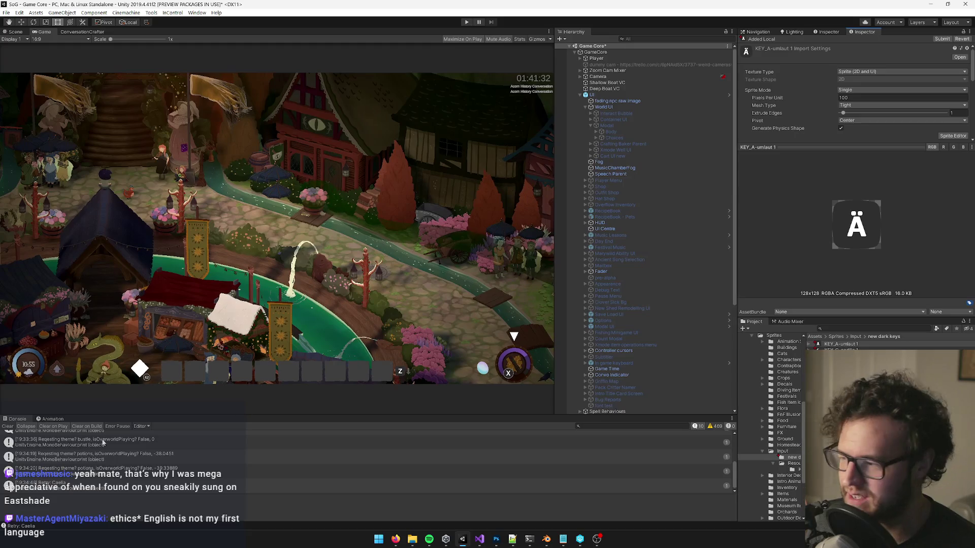
pyautogui.click(6, 427)
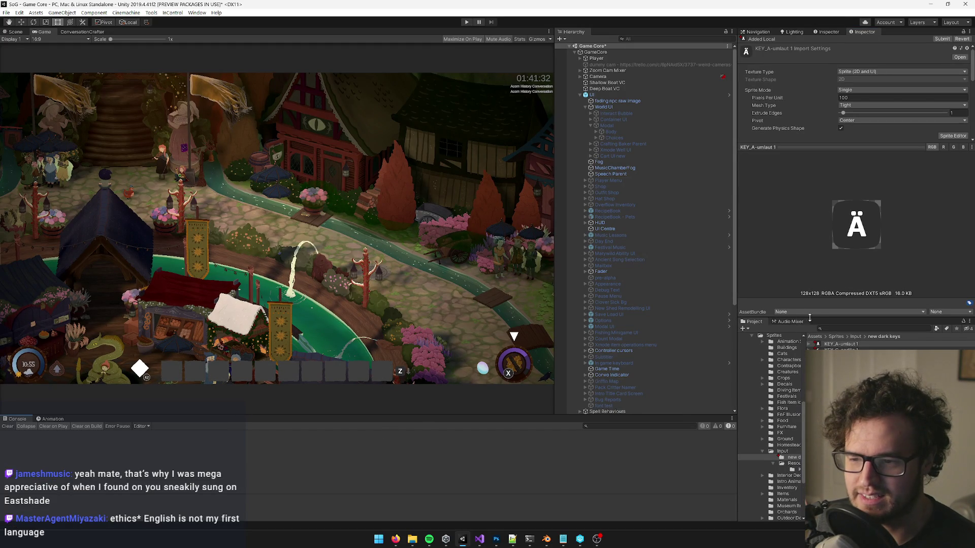
pyautogui.moveTo(818, 318); pyautogui.dragTo(818, 310)
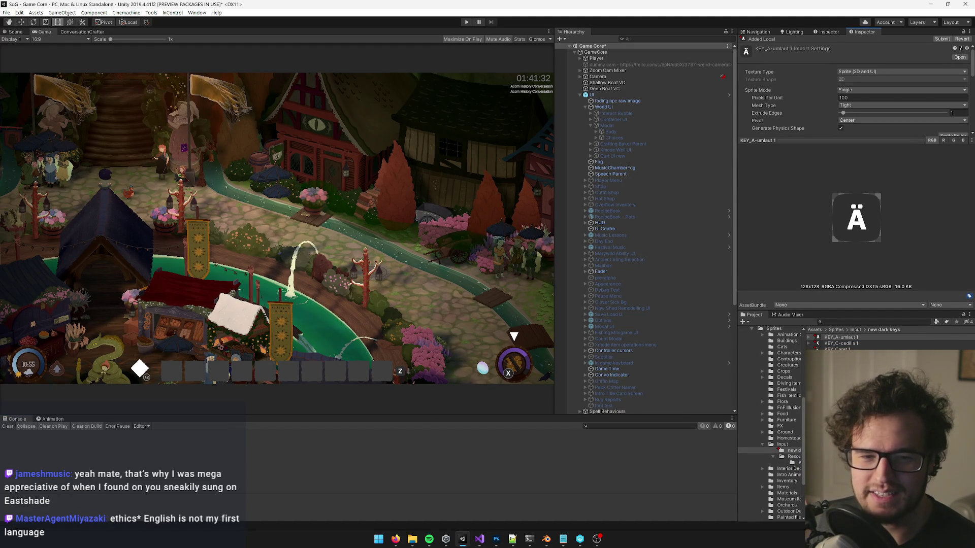
# Step: Compare the KEY_C-cedilla 1 and KEY_Caret 1 previews with KEY_A-umlaut 1
pyautogui.click(858, 343)
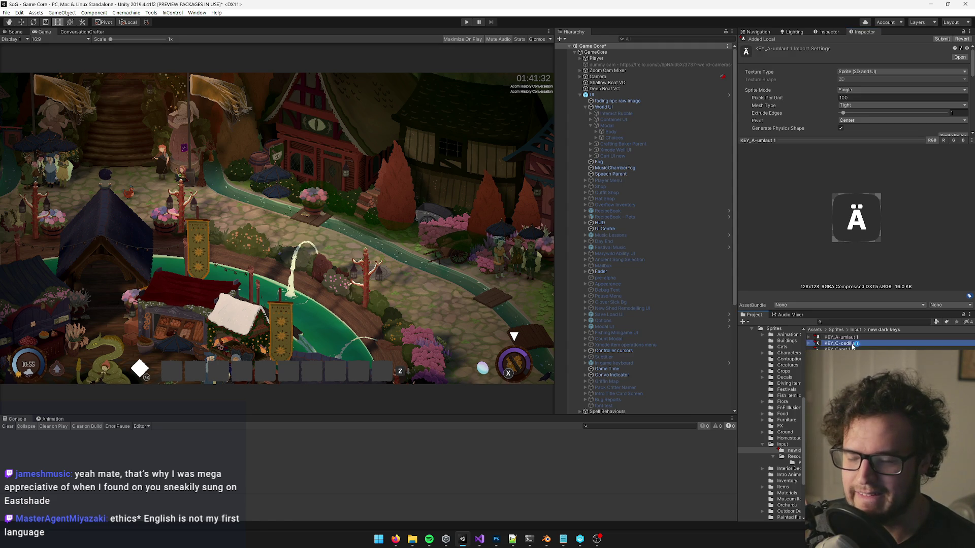
pyautogui.click(851, 338)
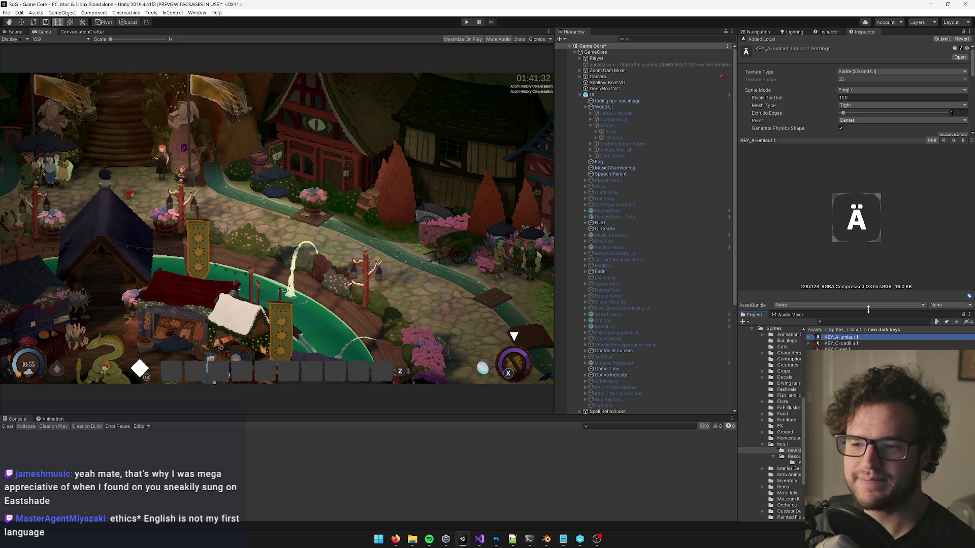
pyautogui.click(838, 349)
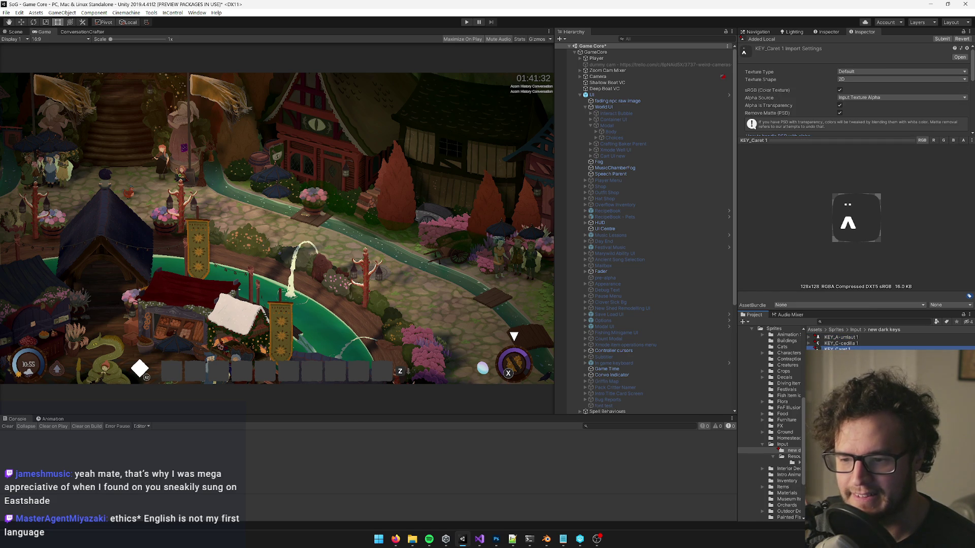
pyautogui.click(849, 337)
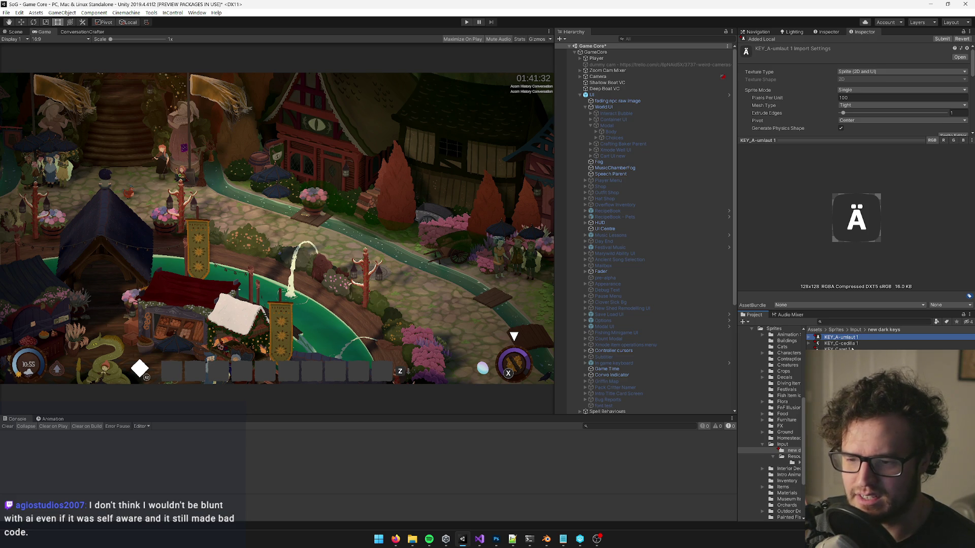
# Step: Return to Input, select all 19 key textures, and widen the project folder tree
pyautogui.click(856, 330)
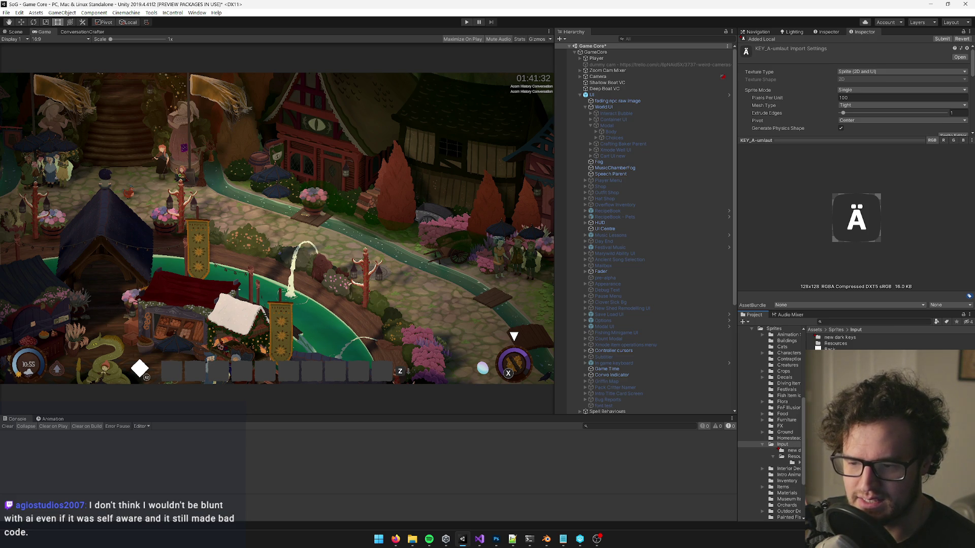
pyautogui.hotkey('ctrl', 'a')
pyautogui.moveTo(738, 444); pyautogui.dragTo(680, 445)
pyautogui.moveTo(747, 437)
pyautogui.mouseDown()
pyautogui.moveTo(793, 434)
pyautogui.moveTo(777, 417)
pyautogui.moveTo(755, 463)
pyautogui.mouseUp()
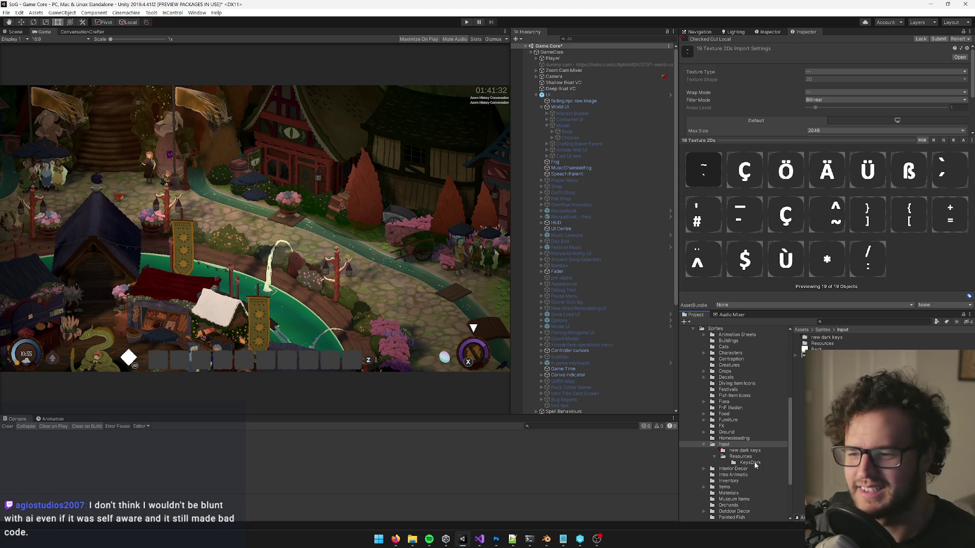
# Step: Open 'new dark keys' and preview the KEY_A-umlaut 1 sprite
pyautogui.doubleClick(826, 338)
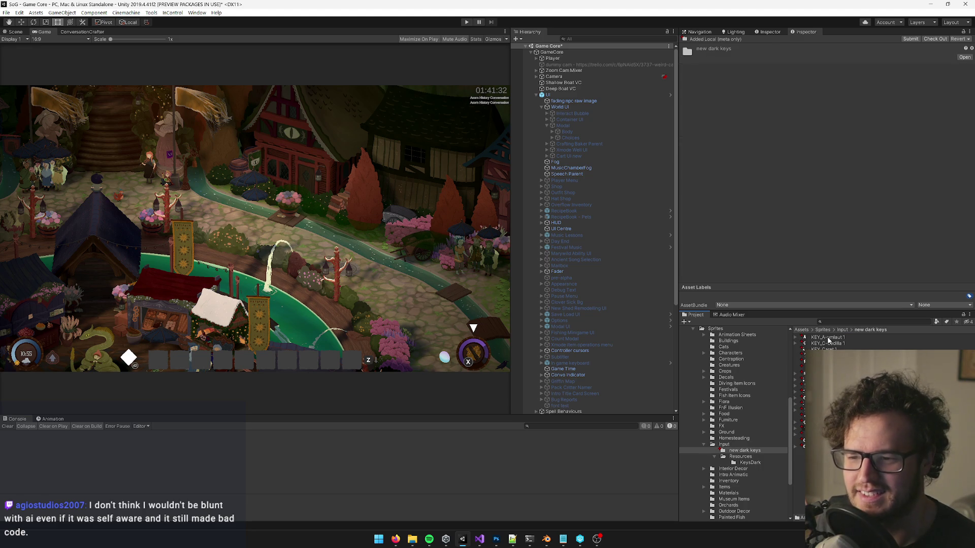
pyautogui.click(827, 338)
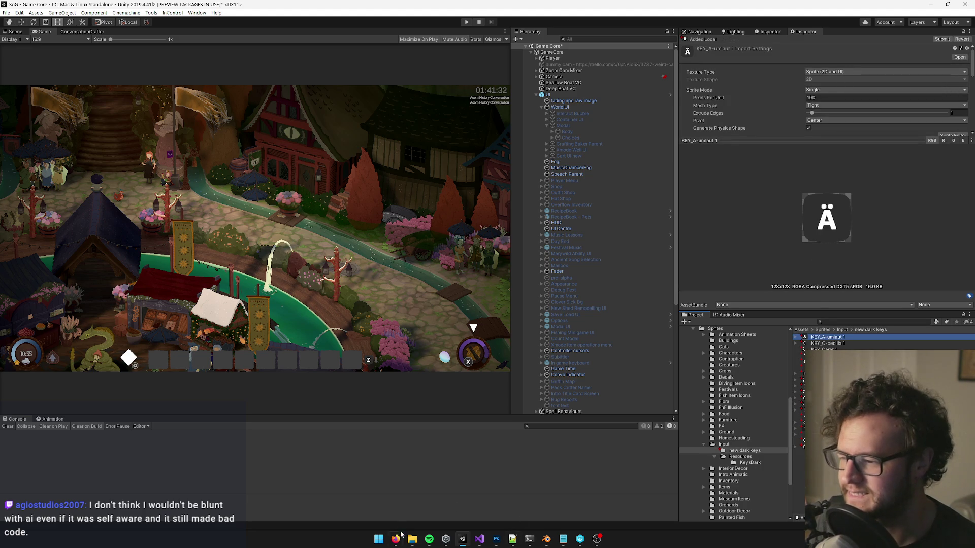
pyautogui.moveTo(395, 542)
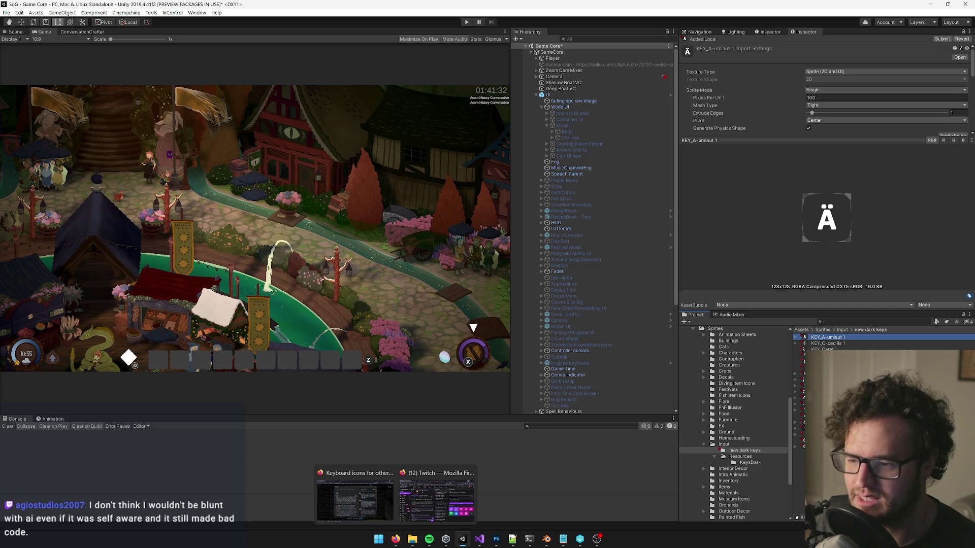
# Step: Browse via Input and Resources to 'new dark keys' and reveal it in File Explorer
pyautogui.click(728, 446)
pyautogui.click(732, 458)
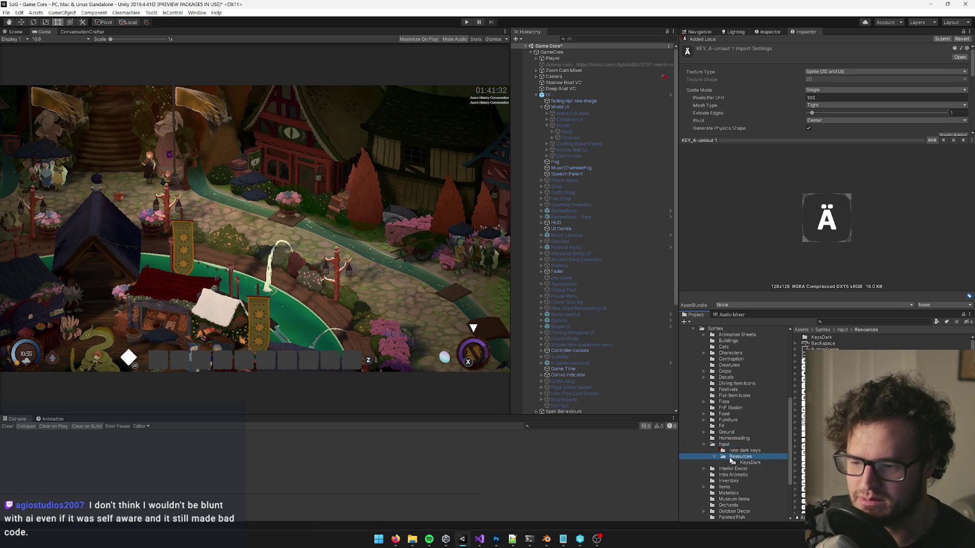
pyautogui.scroll(-10, 881, 426)
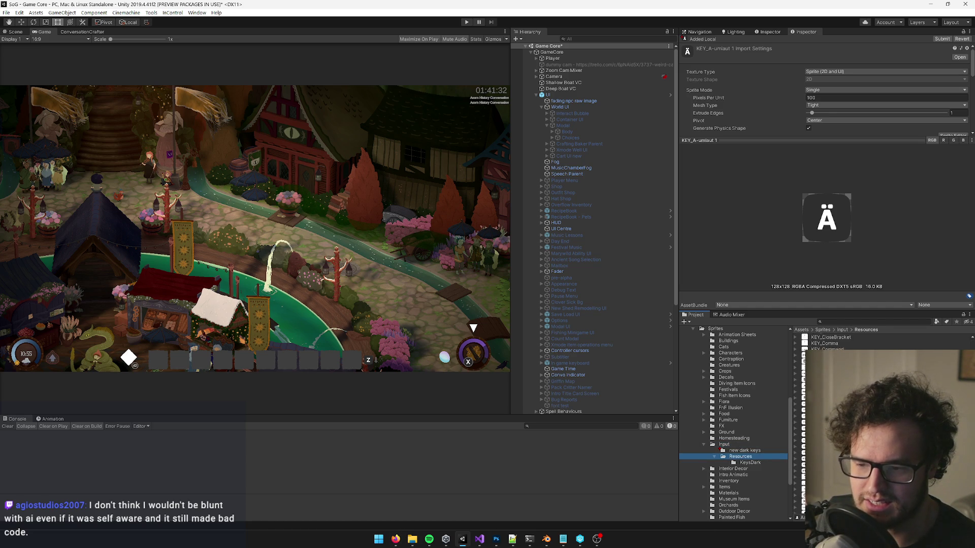
pyautogui.scroll(-5, 881, 426)
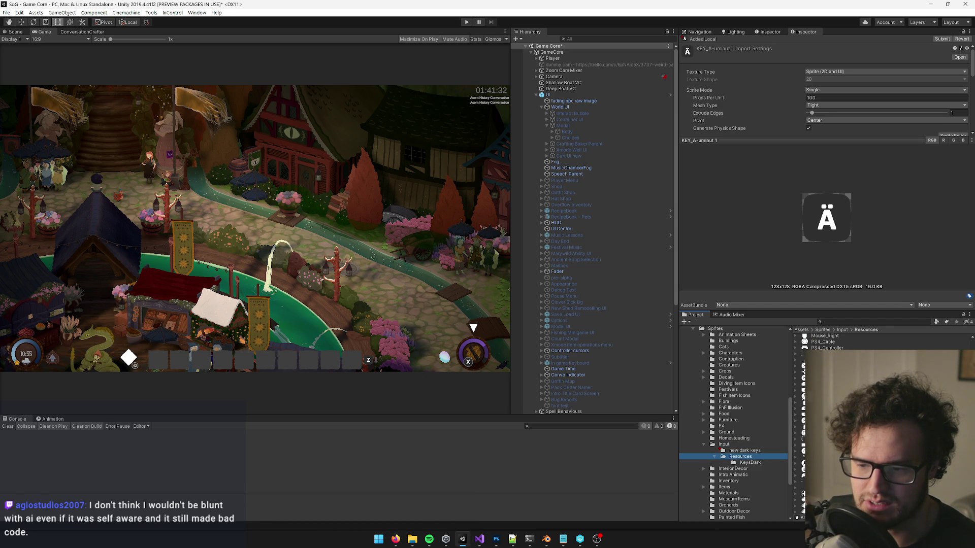
pyautogui.click(743, 451)
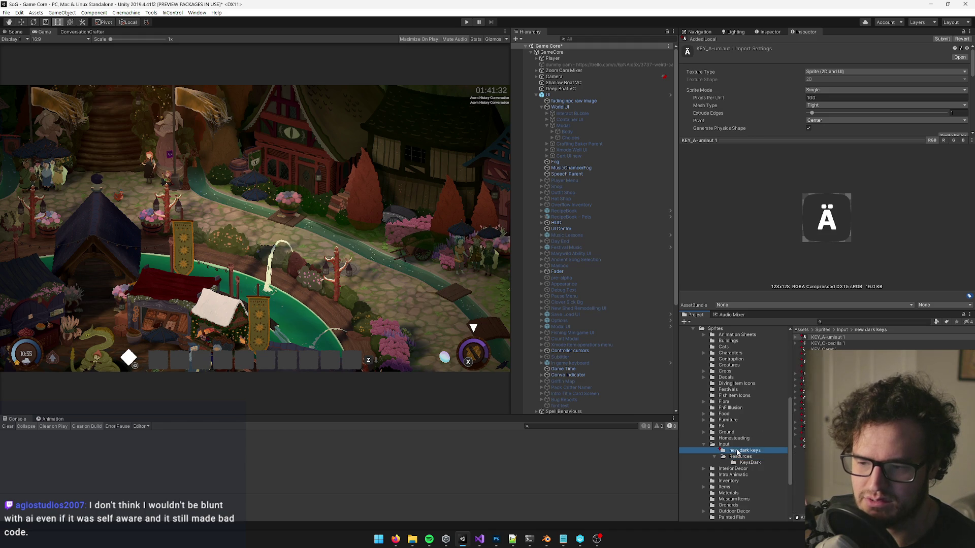
pyautogui.rightClick(742, 451)
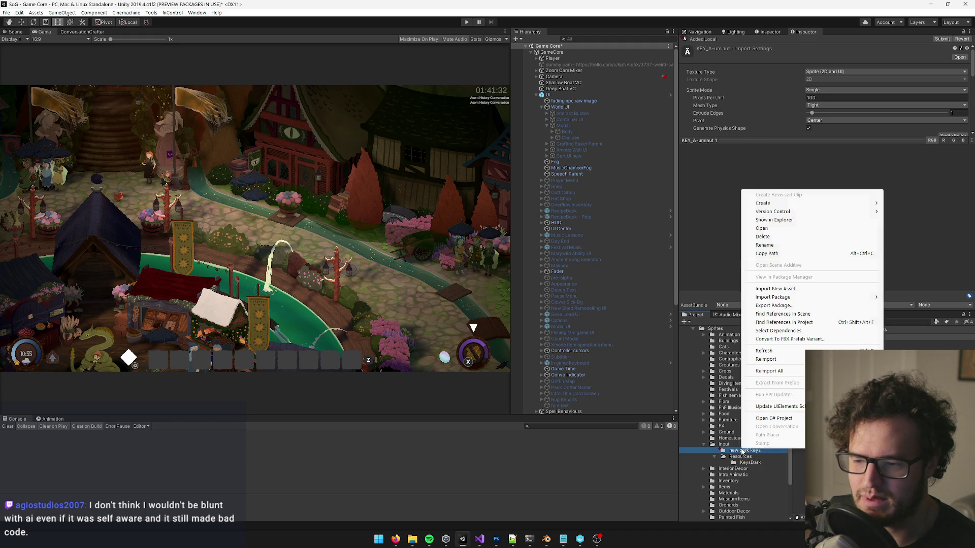
pyautogui.click(773, 220)
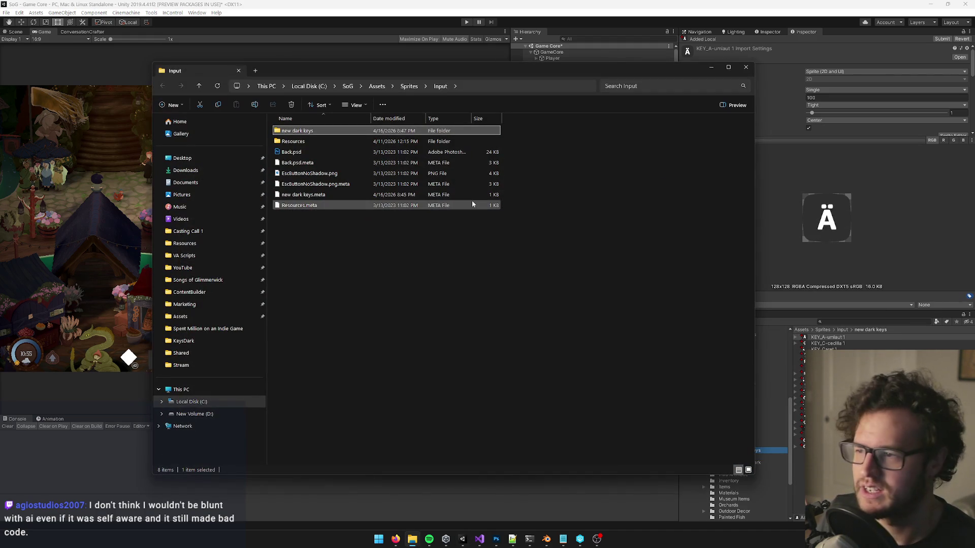
# Step: Open the new dark keys folder, select KEY_A-umlaut 1.png and widen the Name column
pyautogui.doubleClick(305, 131)
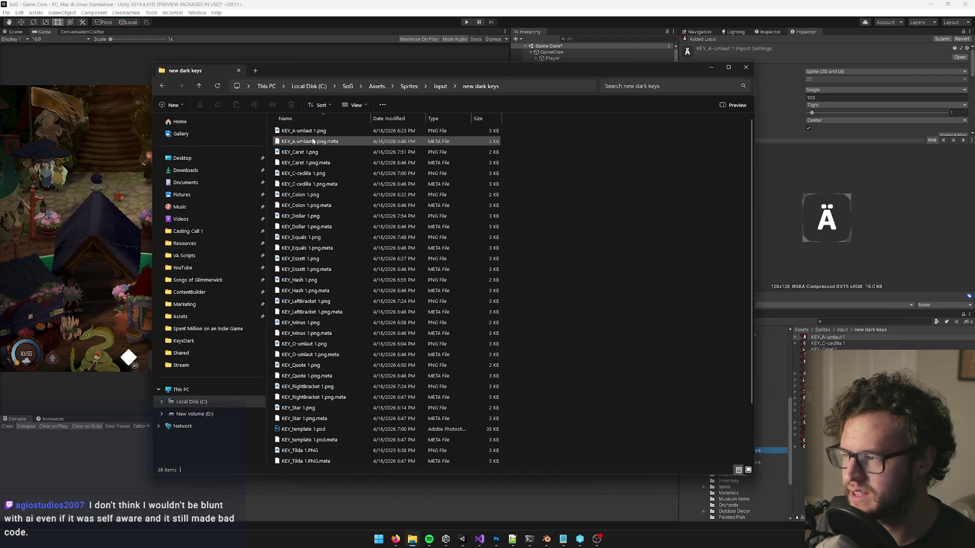
pyautogui.click(316, 132)
pyautogui.keyDown('ctrl'); pyautogui.click(315, 152); pyautogui.keyUp('ctrl')
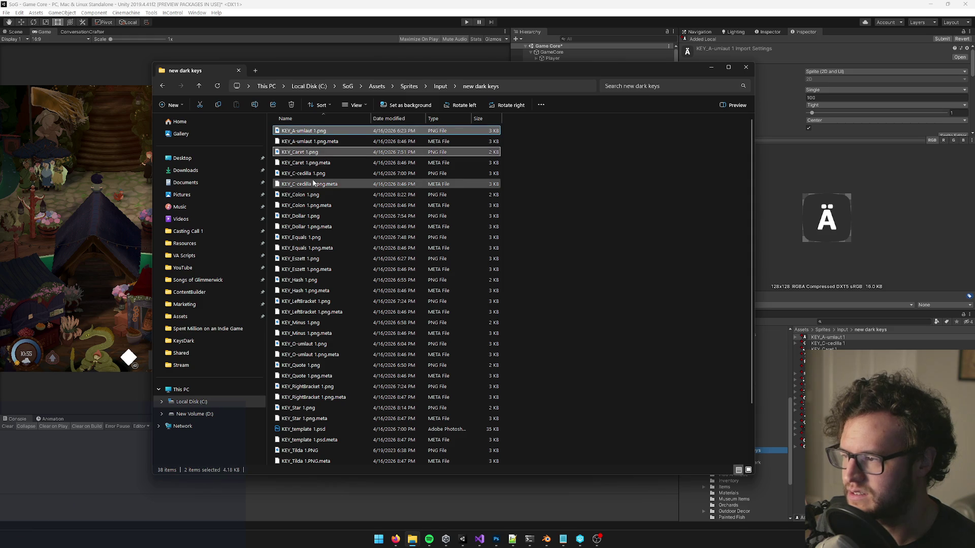
pyautogui.keyDown('ctrl'); pyautogui.click(306, 174); pyautogui.keyUp('ctrl')
pyautogui.keyDown('ctrl'); pyautogui.click(306, 196); pyautogui.keyUp('ctrl')
pyautogui.keyDown('ctrl'); pyautogui.click(307, 216); pyautogui.keyUp('ctrl')
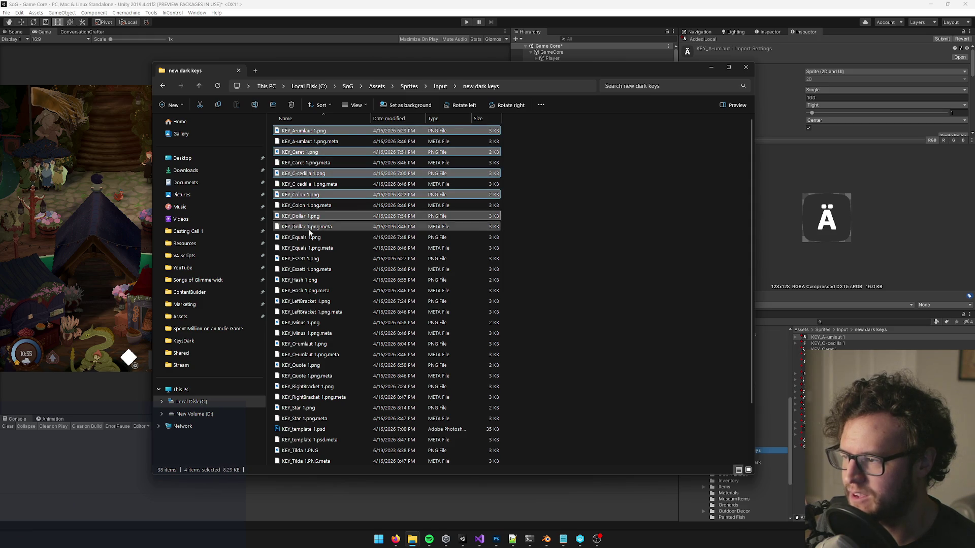
pyautogui.click(341, 132)
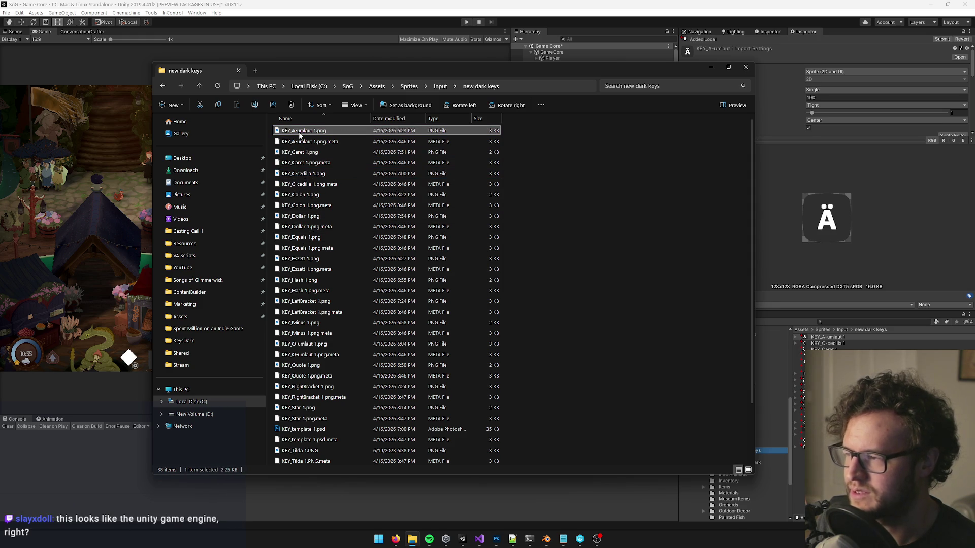
pyautogui.moveTo(373, 119); pyautogui.dragTo(421, 119)
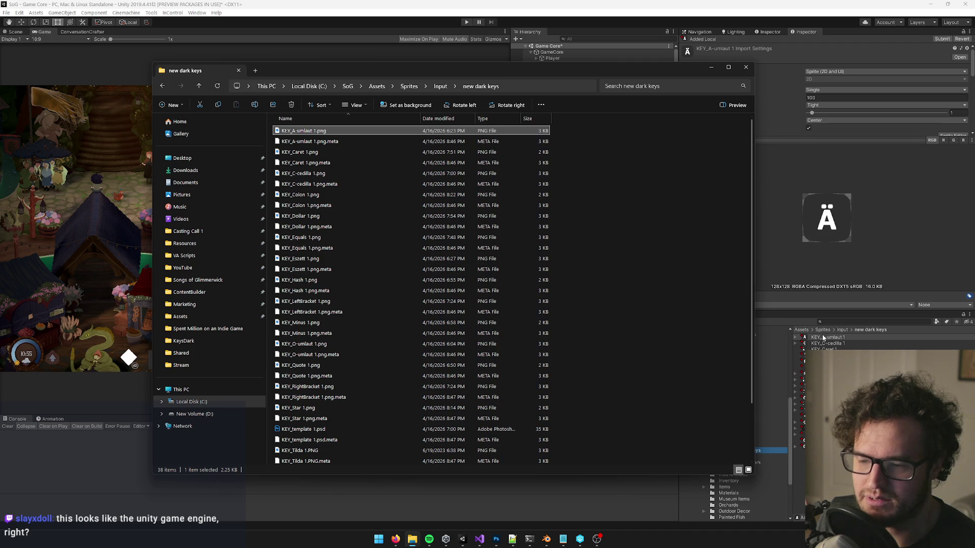
# Step: In Unity's project assets, rename KEY_A-umlaut 1 to KEY_A-umlaut
pyautogui.click(824, 338)
pyautogui.click(833, 344)
pyautogui.click(843, 338)
pyautogui.click(843, 338)
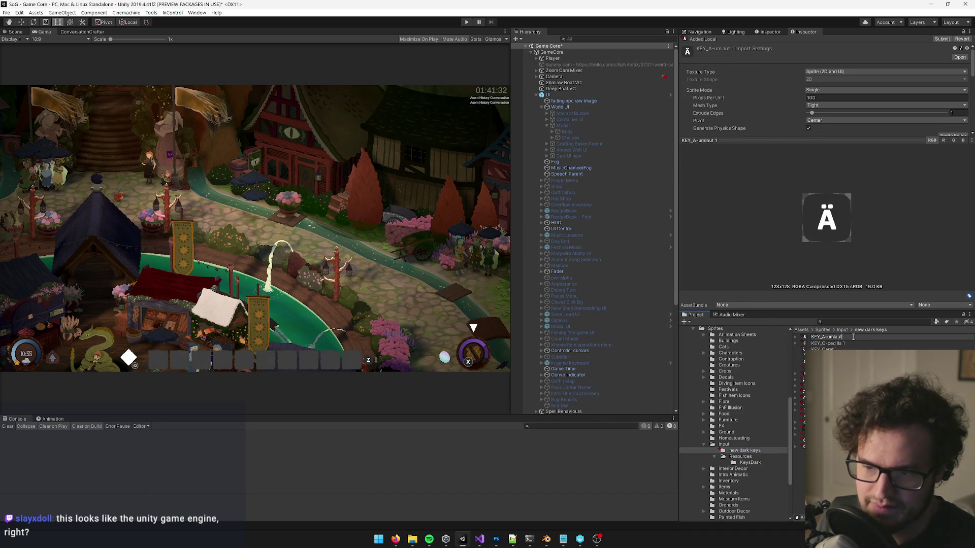
pyautogui.press('Return')
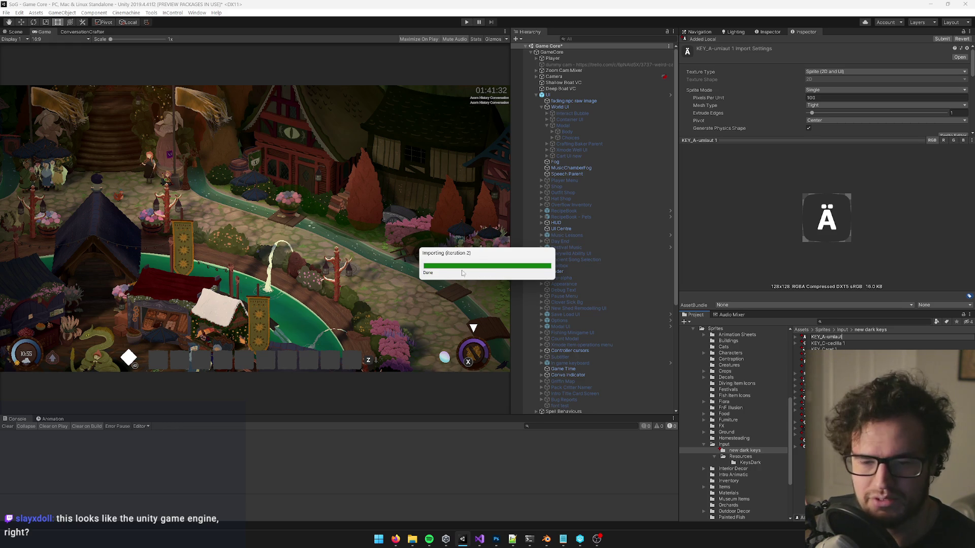
# Step: Back in the new dark keys folder, sort files by type with PNGs listed first
pyautogui.hotkey('alt', 'Tab')
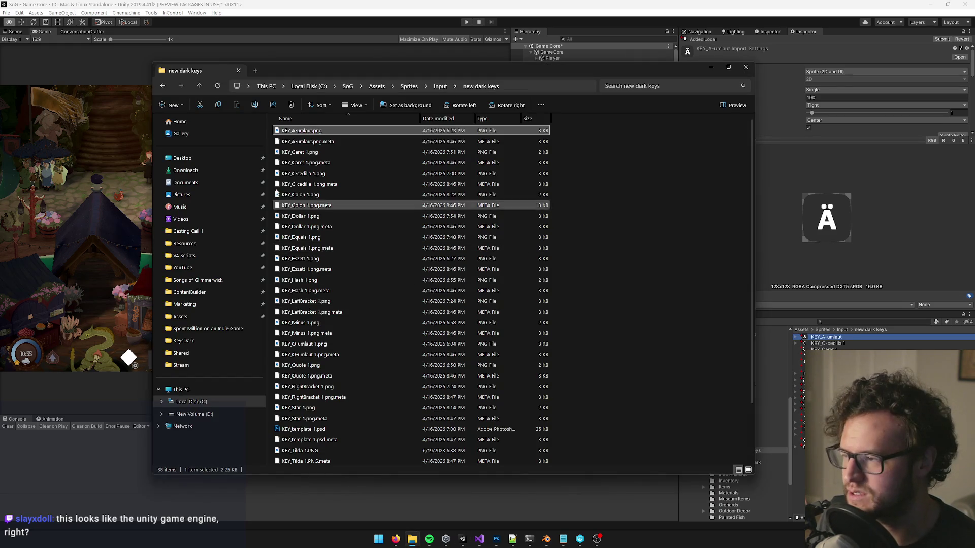
pyautogui.click(313, 153)
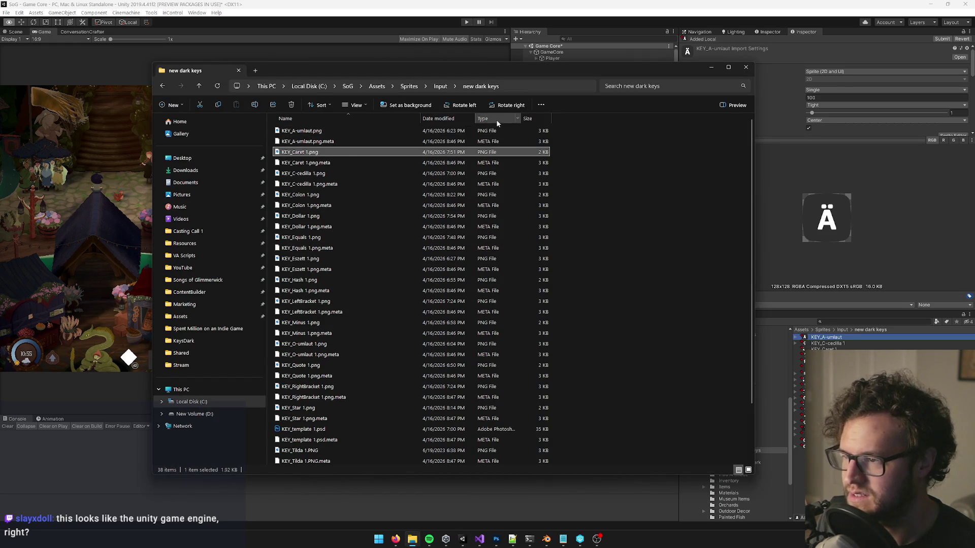
pyautogui.click(442, 119)
pyautogui.click(492, 119)
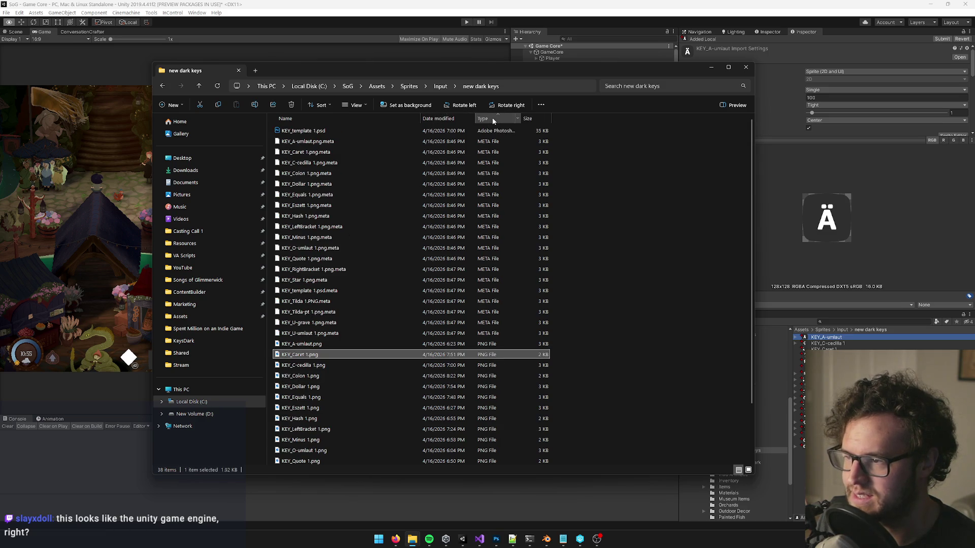
pyautogui.click(493, 120)
# Step: Rename KEY_U-umlaut 1.png and KEY_U-grave 1.png to KEY_U-umlaut.png and KEY_U-grave.png
pyautogui.click(315, 131)
pyautogui.click(316, 131)
pyautogui.click(315, 131)
pyautogui.press('BackSpace')
pyautogui.press('Delete')
pyautogui.press('Tab')
pyautogui.click(314, 141)
pyautogui.press('BackSpace')
pyautogui.press('Delete')
pyautogui.press('Return')
# Step: Strip ' 1' from KEY_Tilda-pt, KEY_Tilda and KEY_Star, giving KEY_Tilda-pt.png, KEY_Tilda.PNG, KEY_Star.png
pyautogui.click(367, 152)
pyautogui.press('F2')
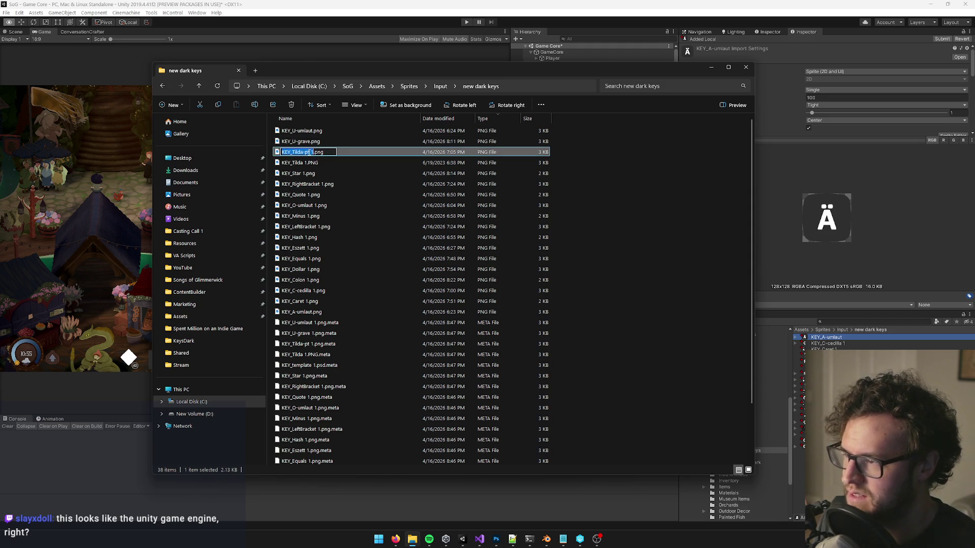
pyautogui.press('Delete')
pyautogui.press('Delete')
pyautogui.press('Return')
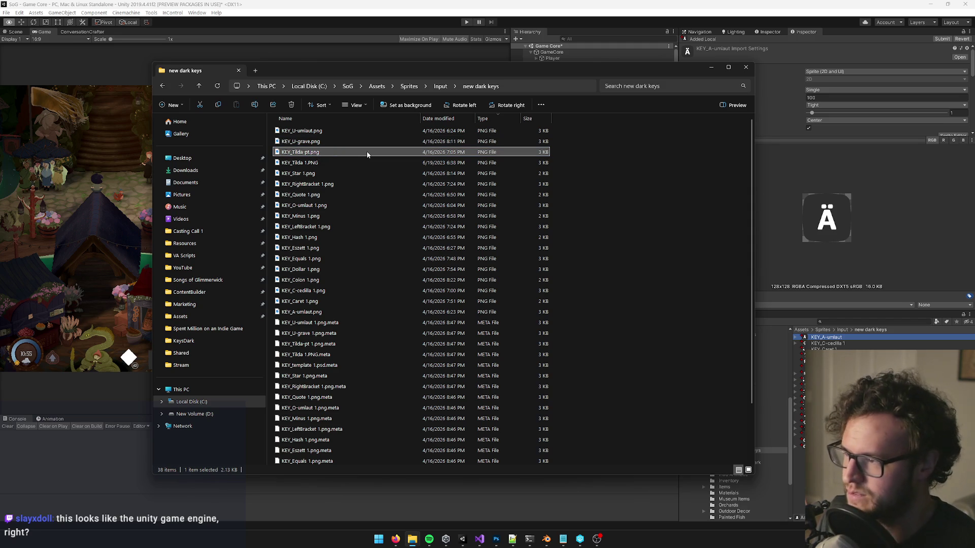
pyautogui.click(303, 162)
pyautogui.press('F2')
pyautogui.click(303, 163)
pyautogui.press('Delete')
pyautogui.press('Delete')
pyautogui.press('Return')
pyautogui.click(299, 173)
pyautogui.press('F2')
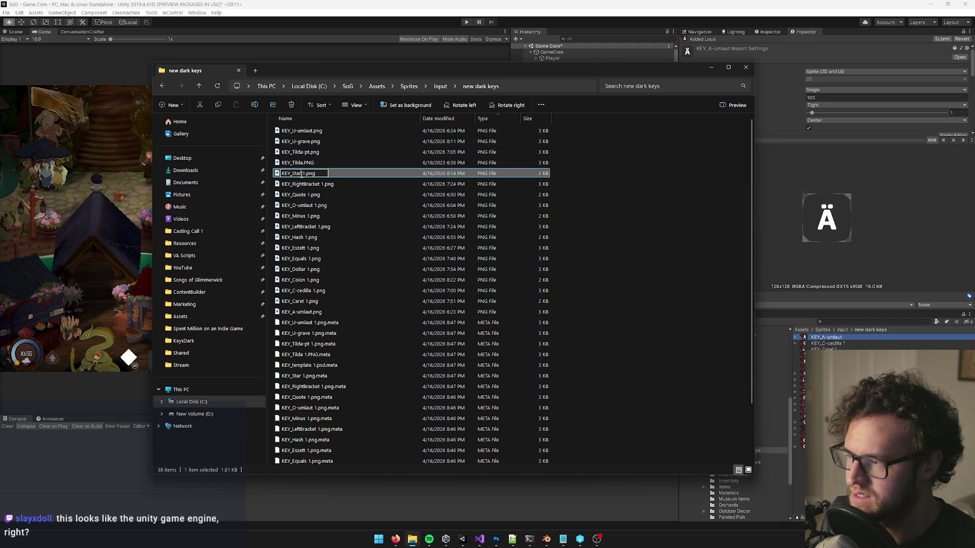
pyautogui.press('Delete')
pyautogui.press('Delete')
pyautogui.press('Return')
# Step: Rename the RightBracket, Quote and O-umlaut key PNGs without the ' 1' suffix
pyautogui.click(305, 183)
pyautogui.press('F2')
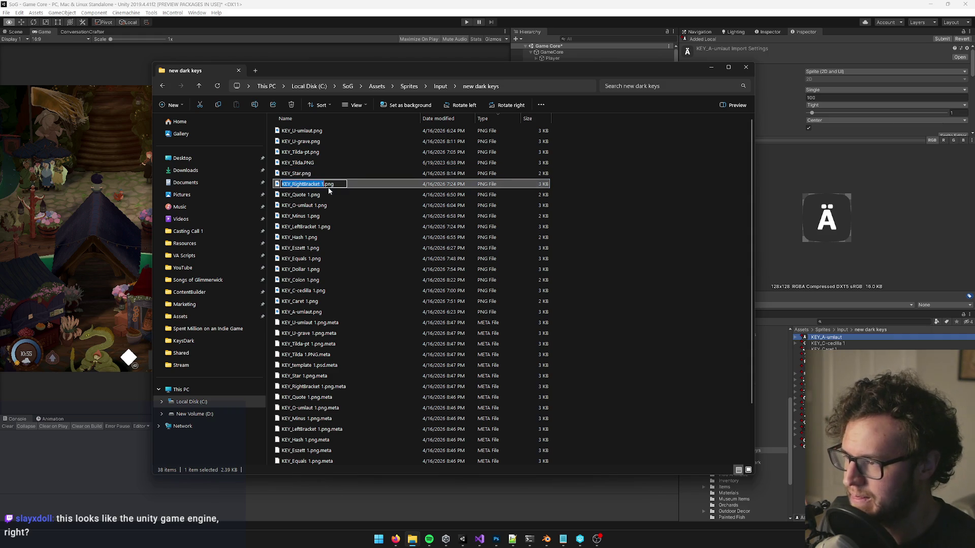
pyautogui.click(322, 185)
pyautogui.press('Delete')
pyautogui.press('Delete')
pyautogui.press('Return')
pyautogui.click(311, 195)
pyautogui.press('F2')
pyautogui.click(310, 194)
pyautogui.press('Delete')
pyautogui.press('Delete')
pyautogui.press('Return')
pyautogui.press('Down')
pyautogui.press('F2')
pyautogui.press('Right')
pyautogui.press('BackSpace')
pyautogui.press('BackSpace')
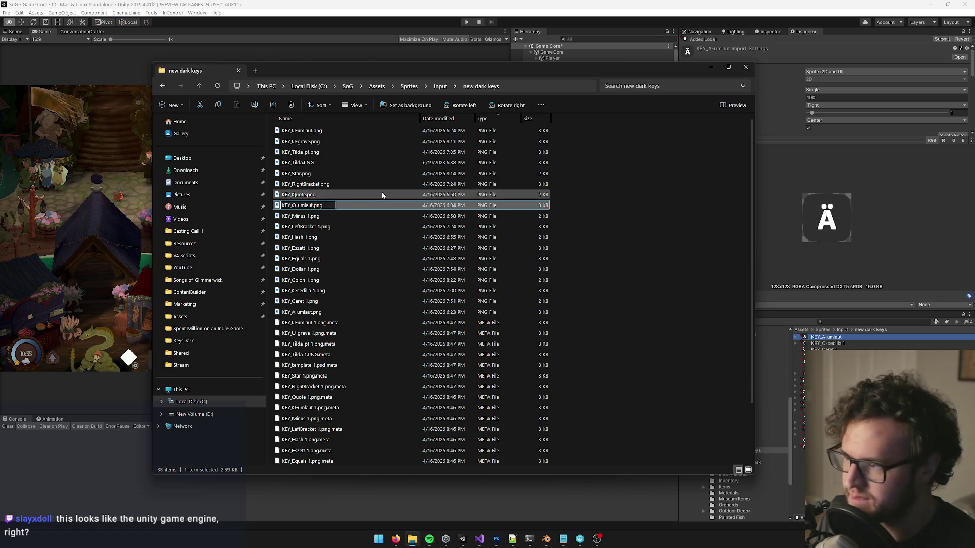
pyautogui.press('Return')
# Step: Remove ' 1' from KEY_Minus, KEY_LeftBracket and KEY_Hash, leaving KEY_Minus.png, KEY_LeftBracket.png, KEY_Hash.png
pyautogui.press('Down')
pyautogui.press('F2')
pyautogui.press('Right')
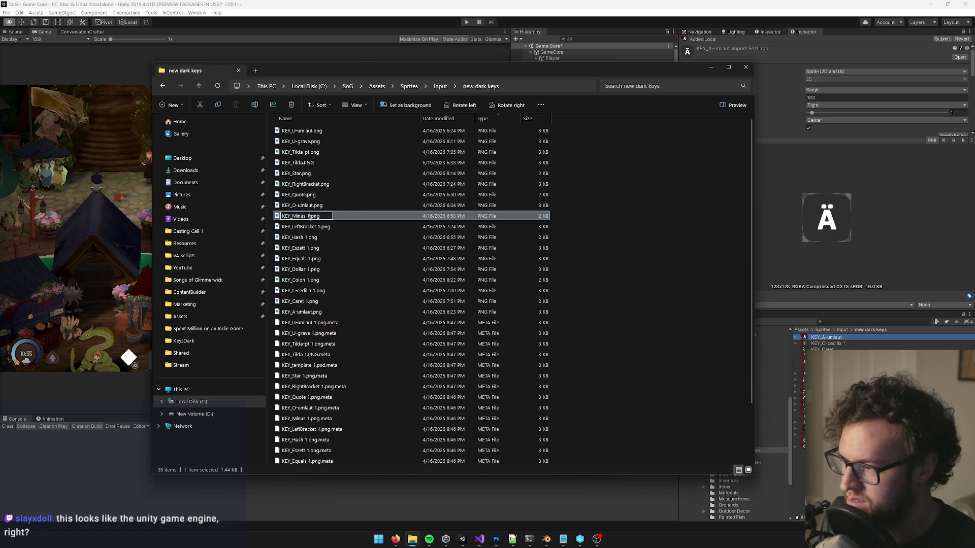
pyautogui.press('BackSpace')
pyautogui.press('BackSpace')
pyautogui.press('Return')
pyautogui.click(326, 227)
pyautogui.press('F2')
pyautogui.press('Right')
pyautogui.press('BackSpace')
pyautogui.press('BackSpace')
pyautogui.press('Return')
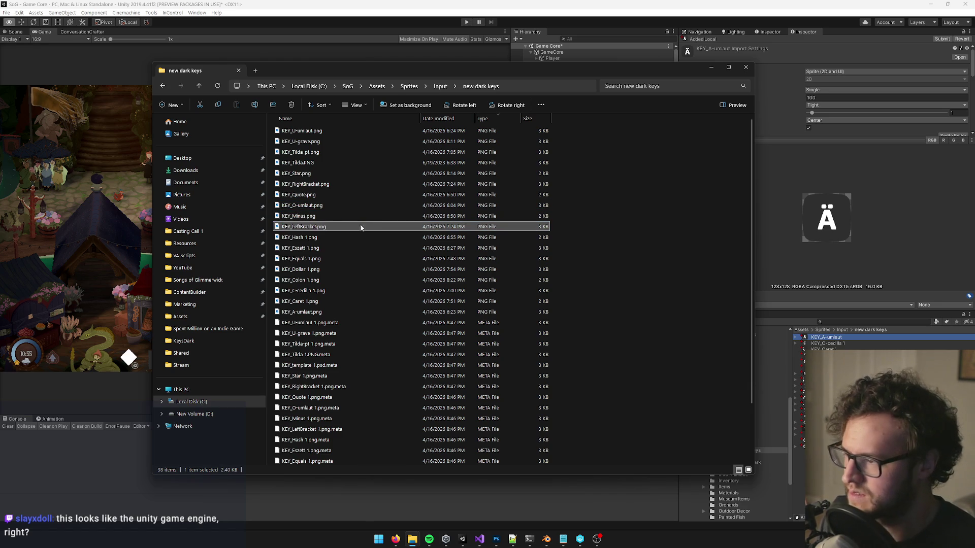
pyautogui.press('Down')
pyautogui.press('F2')
pyautogui.press('Right')
pyautogui.press('BackSpace')
pyautogui.press('BackSpace')
pyautogui.press('Return')
# Step: Rename KEY_Eszett, KEY_Equals and KEY_Dollar PNGs to drop the ' 1' suffix
pyautogui.press('Down')
pyautogui.press('F2')
pyautogui.press('Right')
pyautogui.press('BackSpace')
pyautogui.press('BackSpace')
pyautogui.press('Return')
pyautogui.click(334, 259)
pyautogui.press('F2')
pyautogui.press('Right')
pyautogui.press('BackSpace')
pyautogui.press('BackSpace')
pyautogui.press('Return')
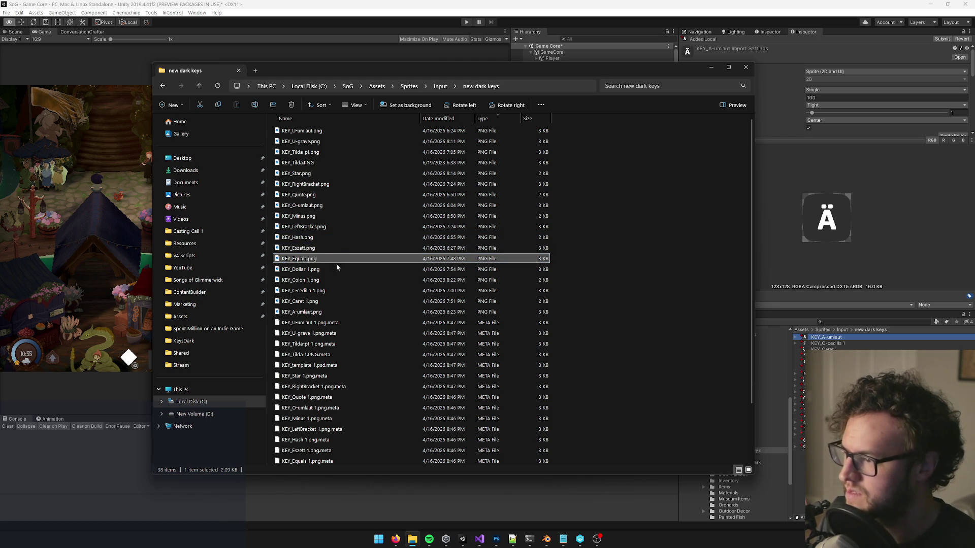
pyautogui.click(344, 265)
pyautogui.press('F2')
pyautogui.press('Right')
pyautogui.press('BackSpace')
pyautogui.press('BackSpace')
pyautogui.press('Return')
# Step: Strip ' 1' from KEY_Colon, KEY_C-cedilla and KEY_Caret, then select KEY_A-umlaut.png
pyautogui.click(382, 279)
pyautogui.press('F2')
pyautogui.press('Right')
pyautogui.press('BackSpace')
pyautogui.press('BackSpace')
pyautogui.press('Return')
pyautogui.click(329, 289)
pyautogui.press('F2')
pyautogui.press('Right')
pyautogui.press('BackSpace')
pyautogui.press('Return')
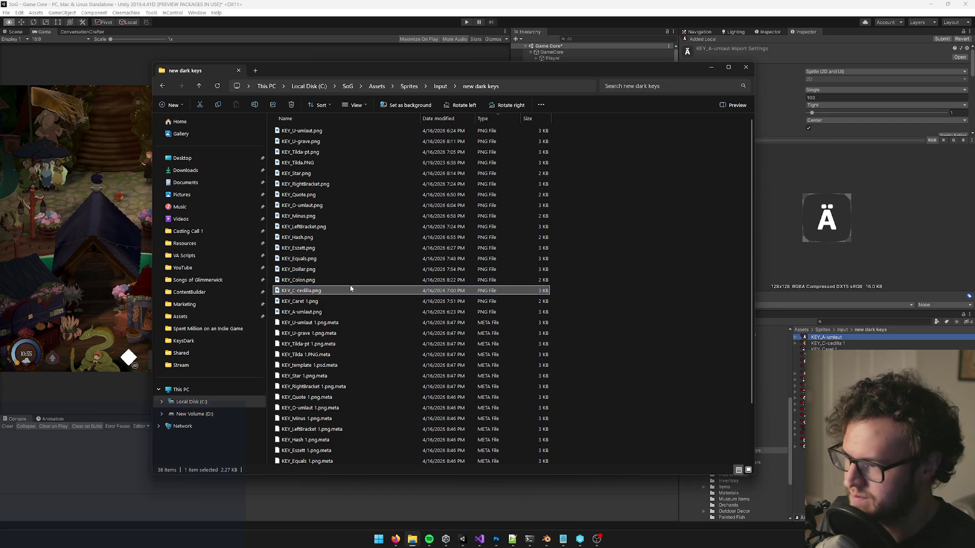
pyautogui.click(338, 302)
pyautogui.press('F2')
pyautogui.press('Right')
pyautogui.press('BackSpace')
pyautogui.press('BackSpace')
pyautogui.press('Return')
pyautogui.click(328, 312)
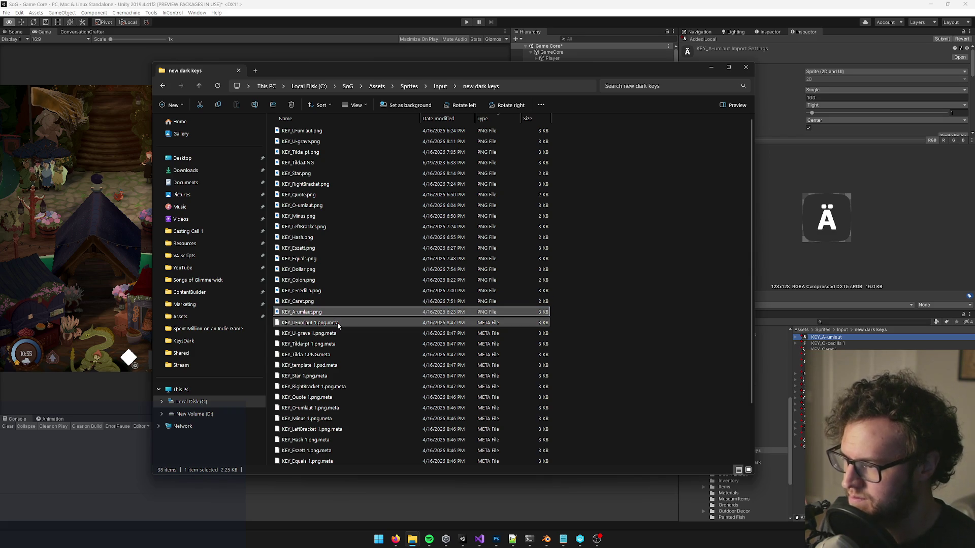
# Step: In Unity, permanently delete the KEY_template 1 asset
pyautogui.click(647, 21)
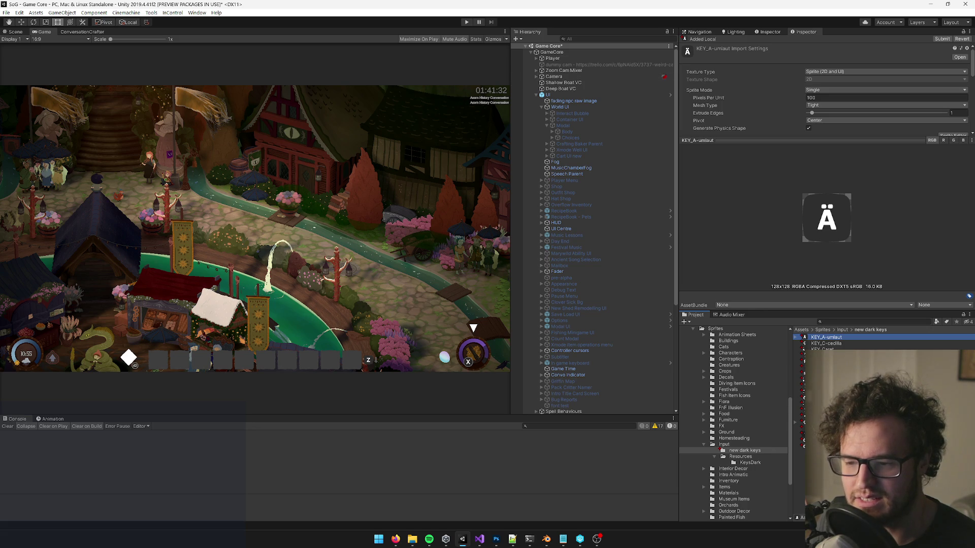
pyautogui.click(823, 422)
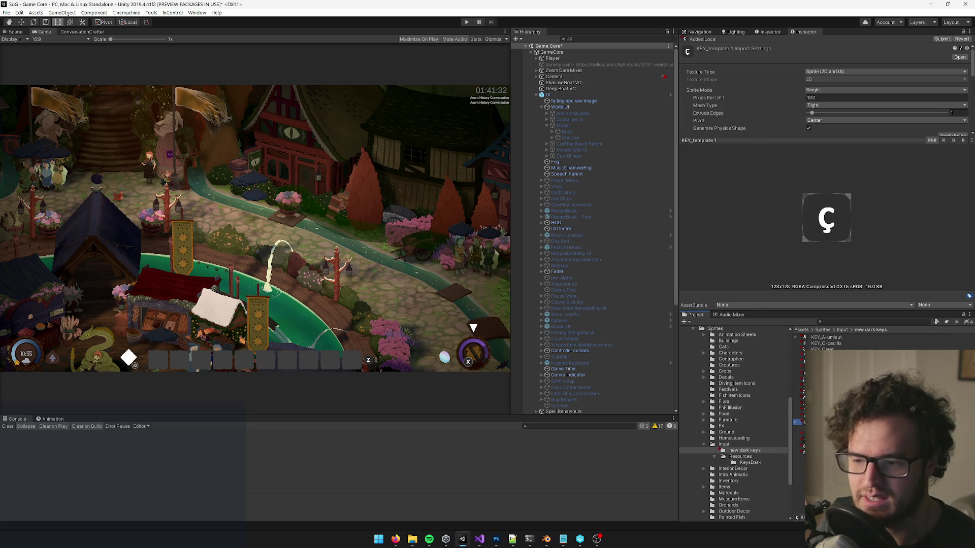
pyautogui.hotkey('shift', 'Delete')
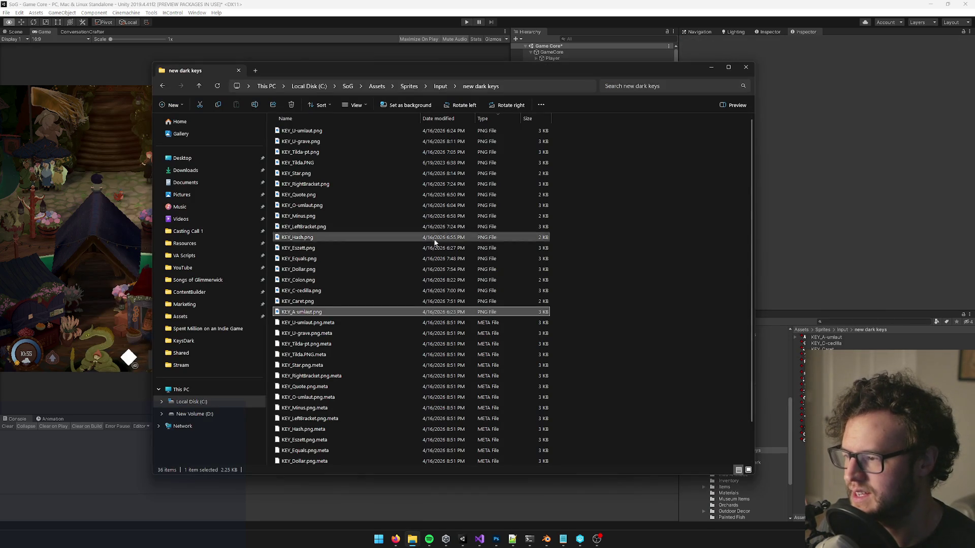
# Step: Show KEY_A-umlaut's import settings, then select every texture in new dark keys
pyautogui.click(846, 344)
pyautogui.click(840, 337)
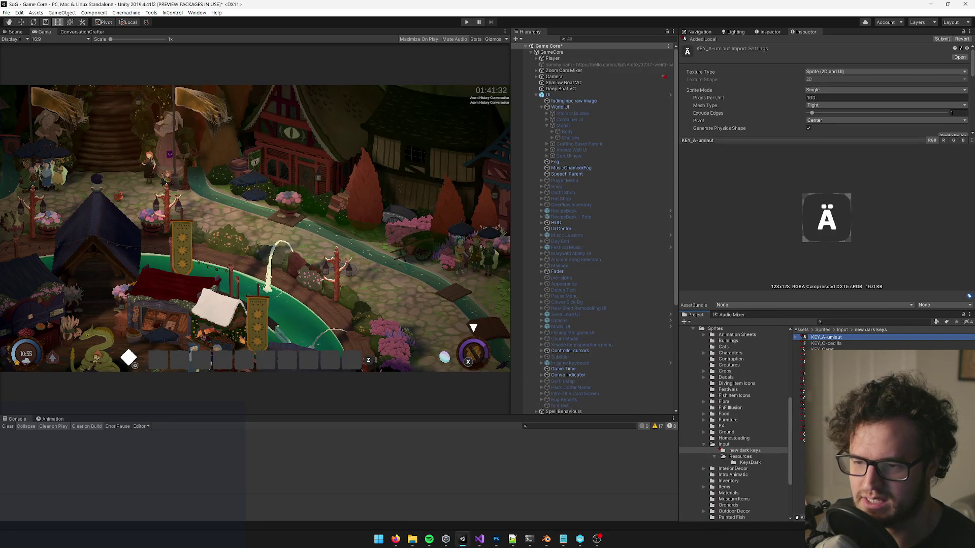
pyautogui.hotkey('ctrl', 'a')
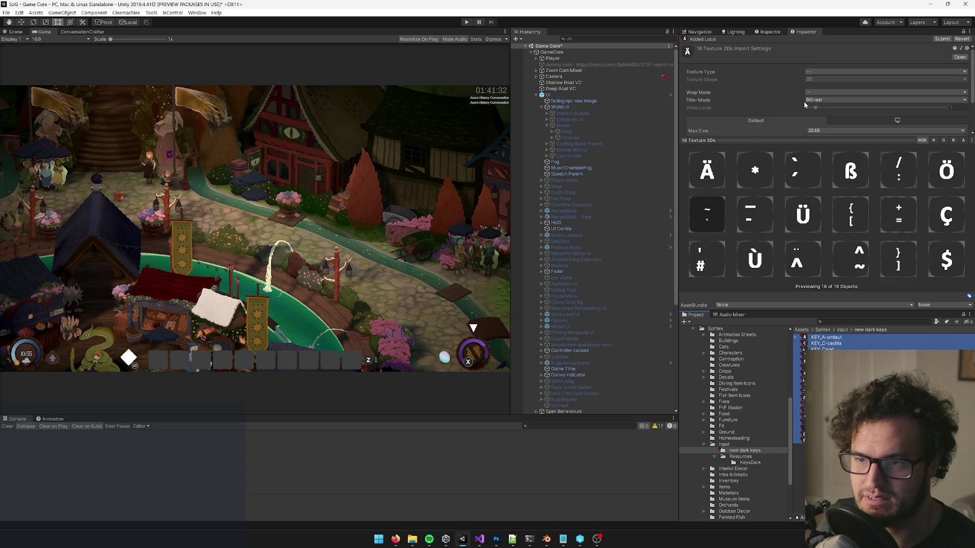
# Step: Set the first key textures, including KEY_U-grave and KEY_U-umlaut, to Sprite (2D and UI) and apply
pyautogui.click(819, 77)
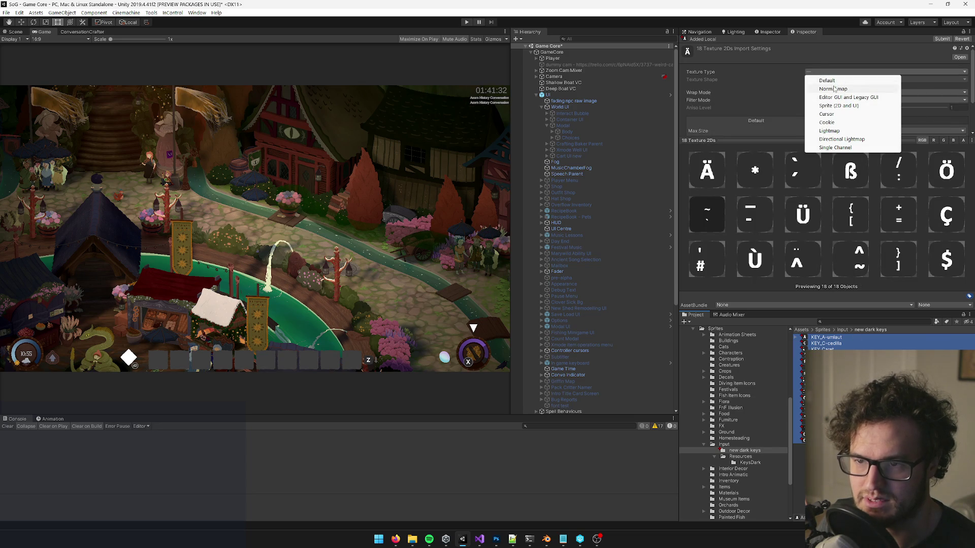
pyautogui.click(839, 105)
pyautogui.scroll(-3, 955, 127)
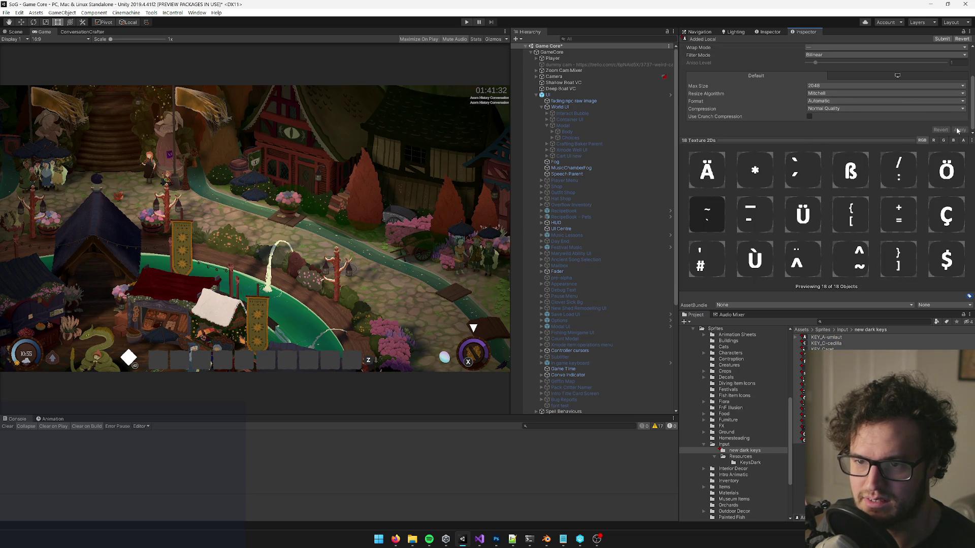
pyautogui.click(817, 434)
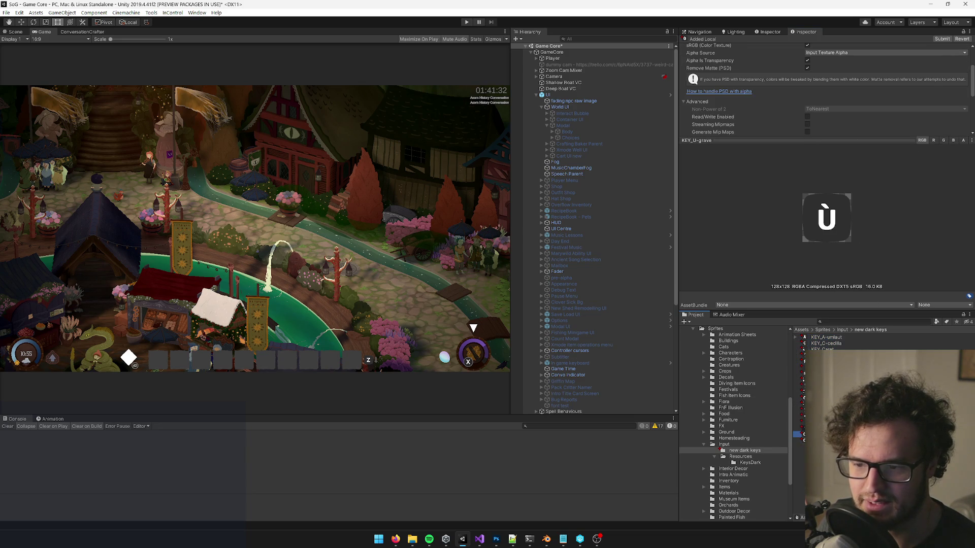
pyautogui.scroll(3, 815, 79)
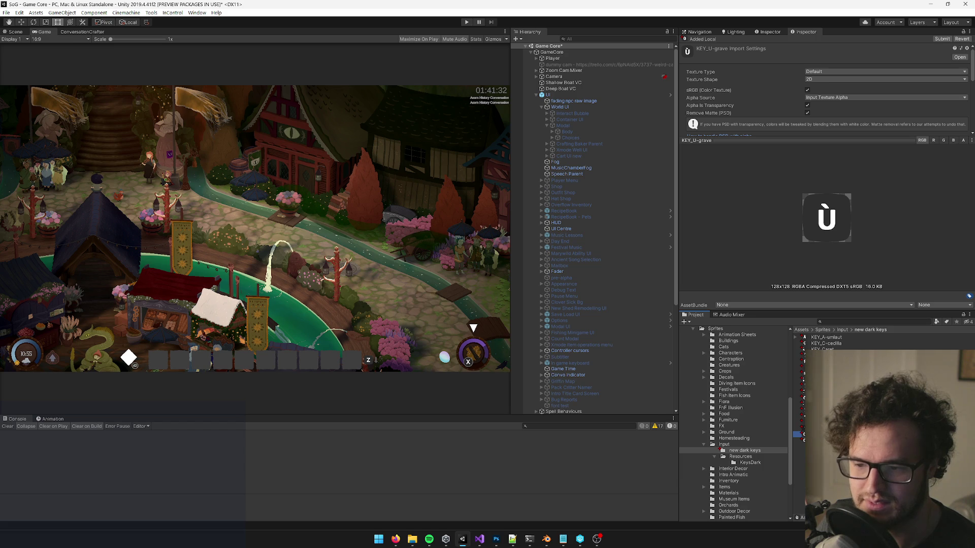
pyautogui.hotkey('shift', 'Down')
pyautogui.hotkey('shift', 'Down')
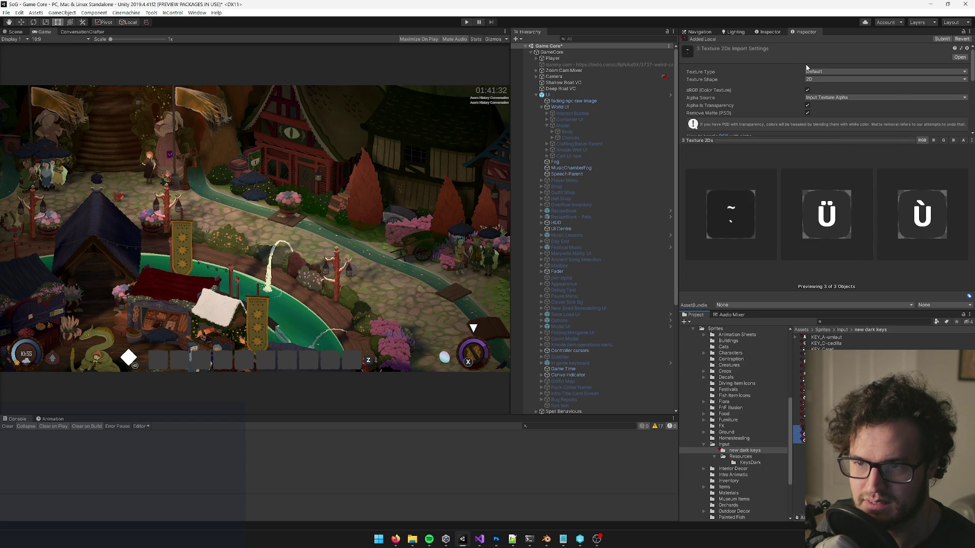
pyautogui.click(823, 71)
pyautogui.click(834, 96)
pyautogui.scroll(-5, 903, 92)
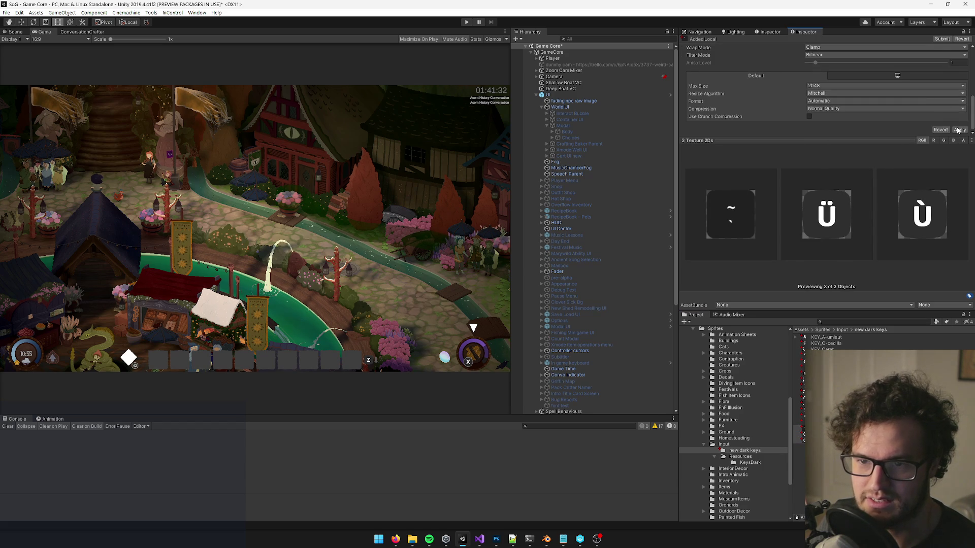
pyautogui.click(960, 130)
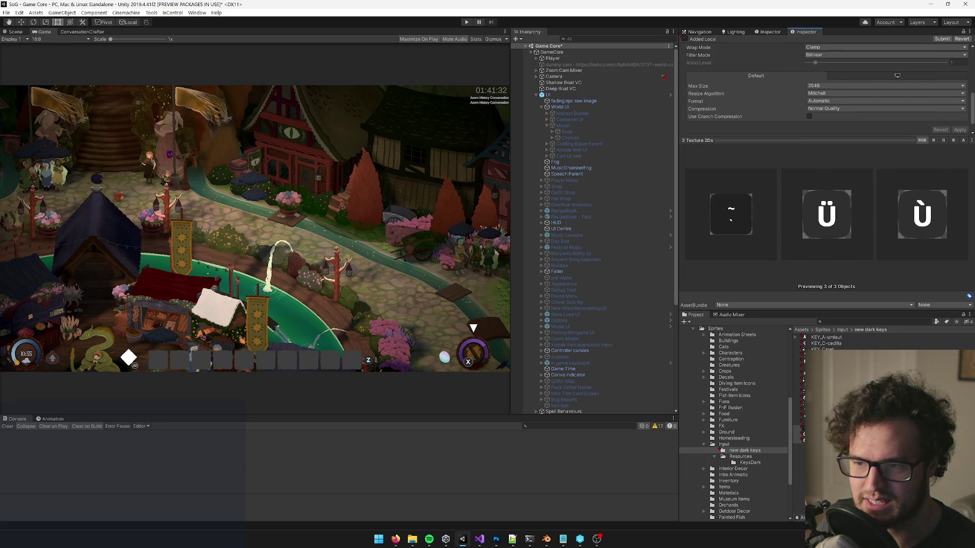
# Step: Reimport the four textures starting at KEY_Tilda-pt as Sprite (2D and UI) and apply
pyautogui.click(797, 422)
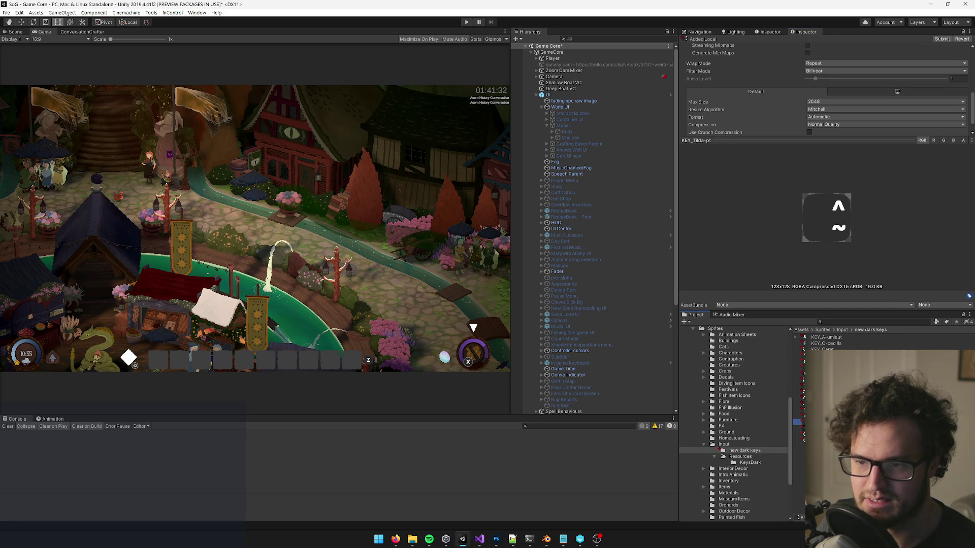
pyautogui.keyDown('shift'); pyautogui.click(797, 404); pyautogui.keyUp('shift')
pyautogui.click(819, 71)
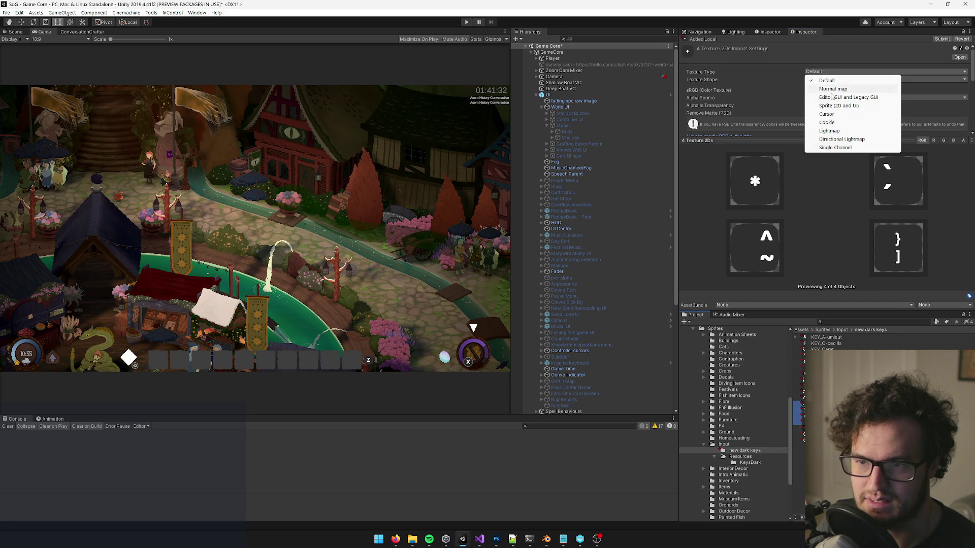
pyautogui.click(858, 105)
pyautogui.scroll(-5, 908, 104)
pyautogui.click(957, 132)
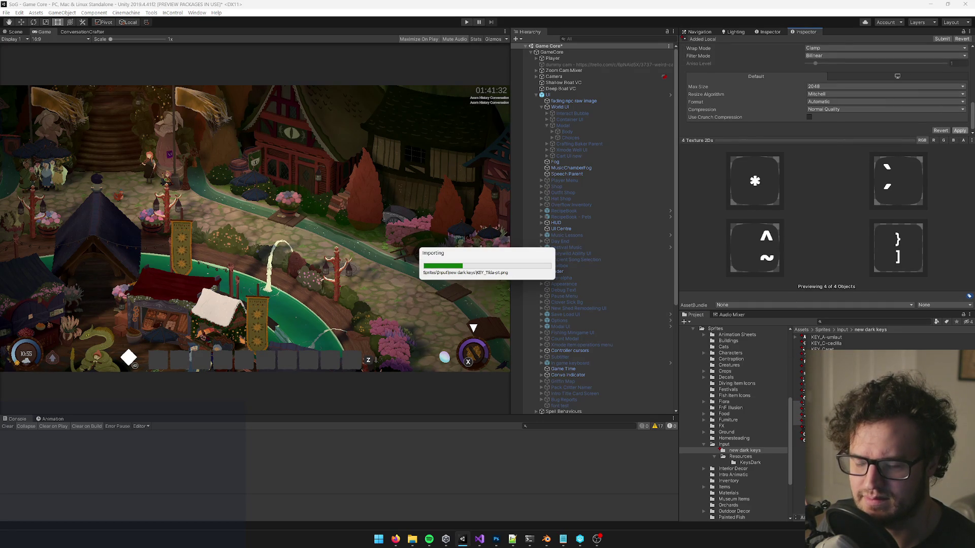
# Step: Make KEY_O-umlaut a Sprite (2D and UI) texture and apply the import settings
pyautogui.click(797, 398)
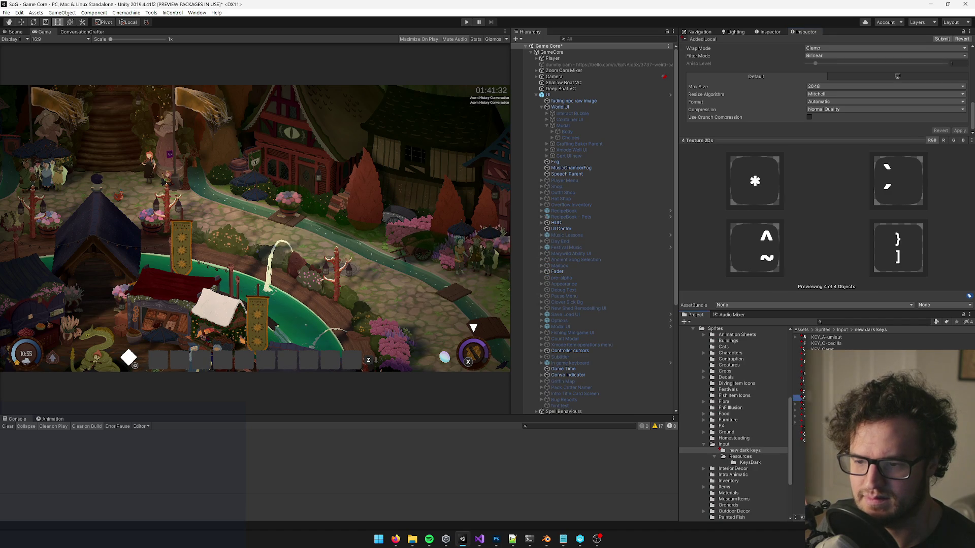
pyautogui.moveTo(825, 140); pyautogui.dragTo(828, 225)
pyautogui.click(831, 72)
pyautogui.click(839, 106)
pyautogui.scroll(-3, 889, 152)
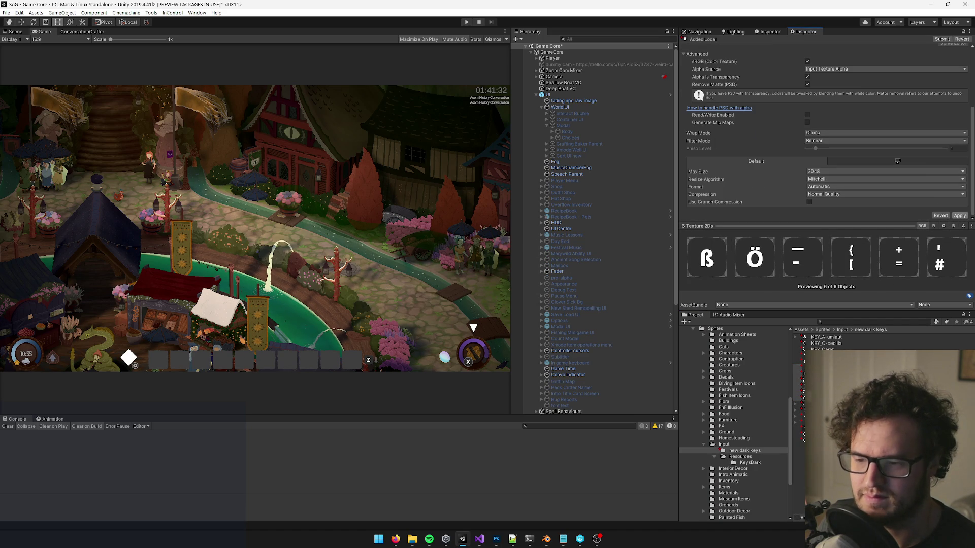
pyautogui.click(959, 216)
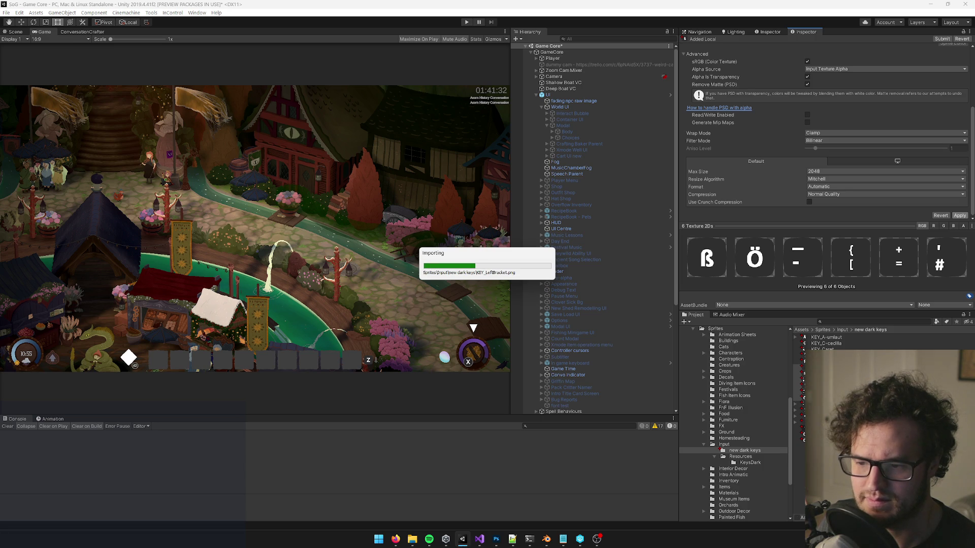
# Step: Switch the ~, Ü and Ù key textures to Sprite (2D and UI)
pyautogui.click(813, 429)
pyautogui.keyDown('shift'); pyautogui.click(812, 441); pyautogui.keyUp('shift')
pyautogui.click(823, 71)
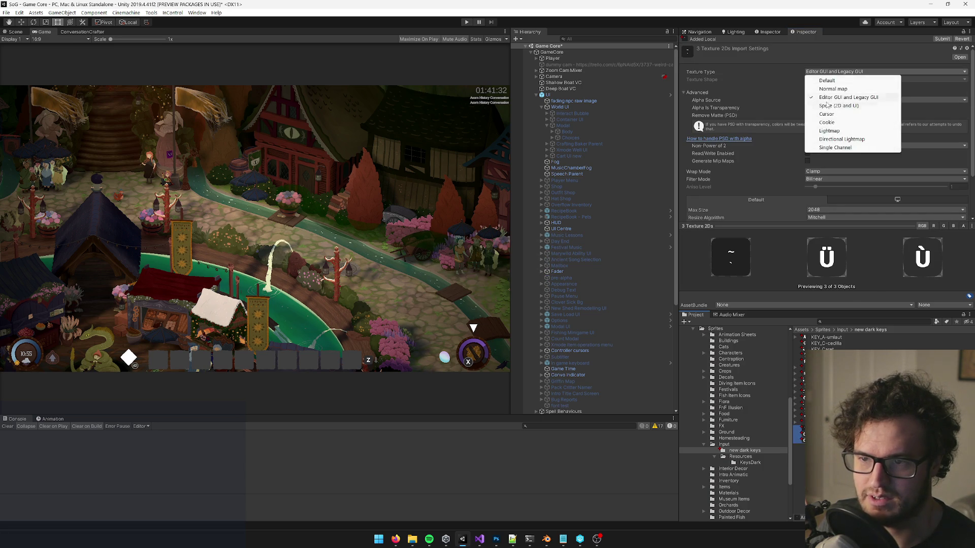
pyautogui.click(833, 105)
pyautogui.scroll(-2, 863, 153)
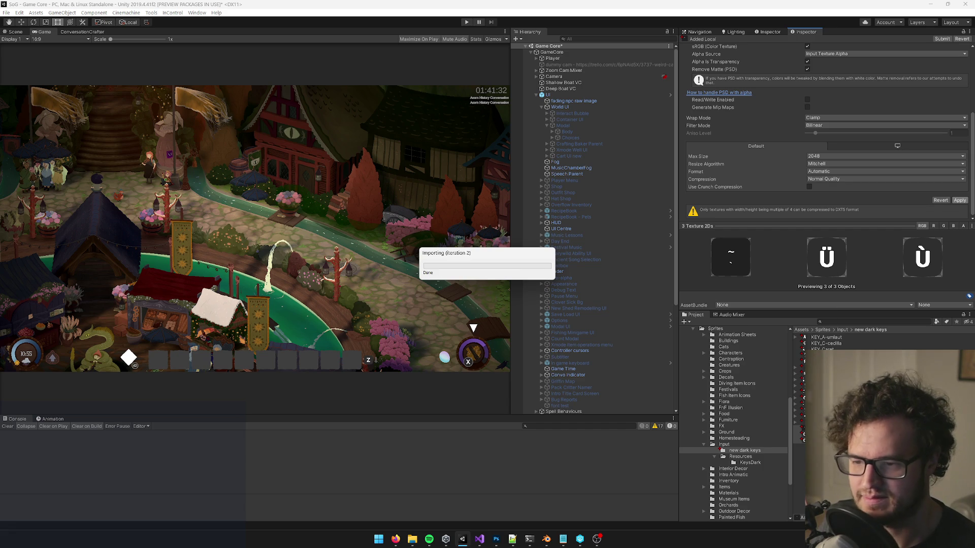
# Step: Set the four textures from KEY_Dollar to Sprite (2D and UI) and confirm KEY_A-umlaut is a sprite
pyautogui.click(813, 361)
pyautogui.keyDown('shift'); pyautogui.click(820, 344); pyautogui.keyUp('shift')
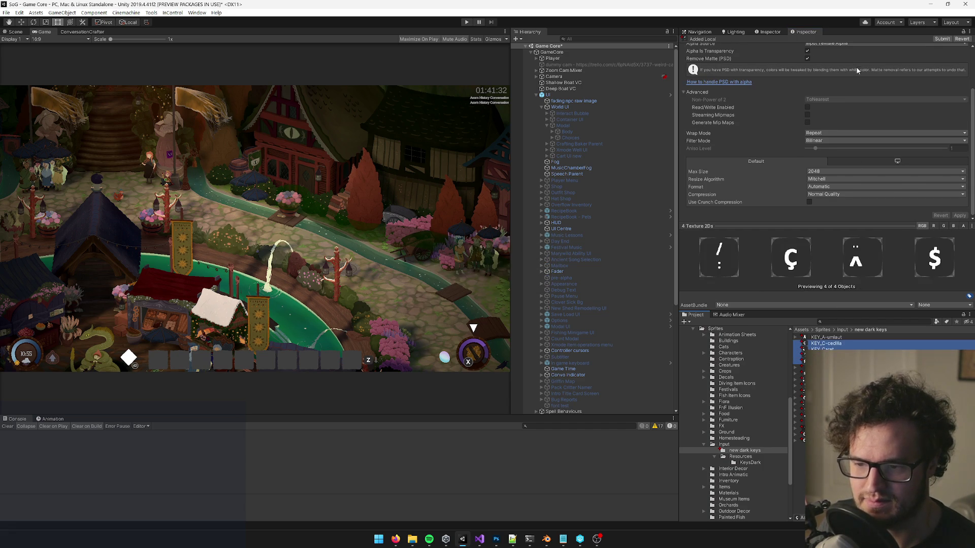
pyautogui.click(832, 71)
pyautogui.click(846, 105)
pyautogui.scroll(-3, 845, 132)
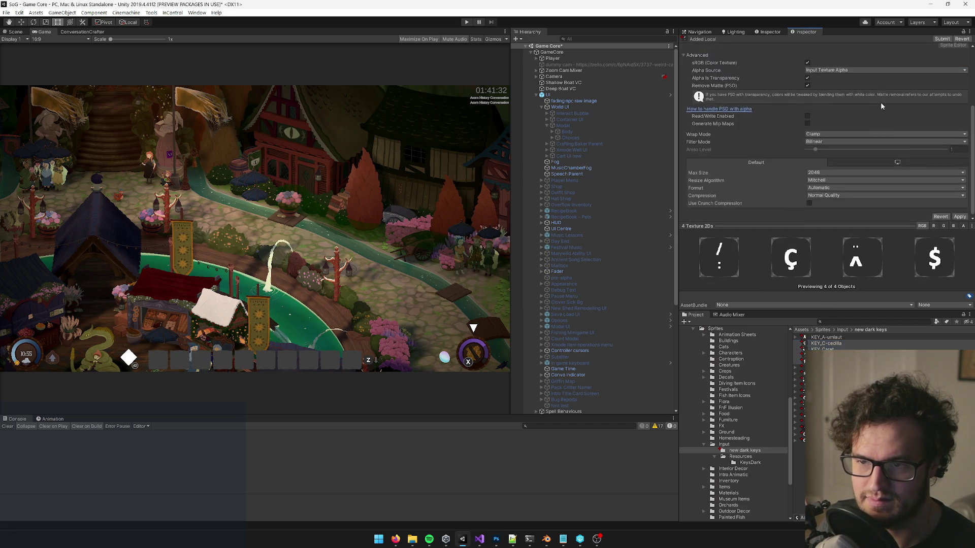
pyautogui.click(824, 338)
pyautogui.scroll(3, 818, 127)
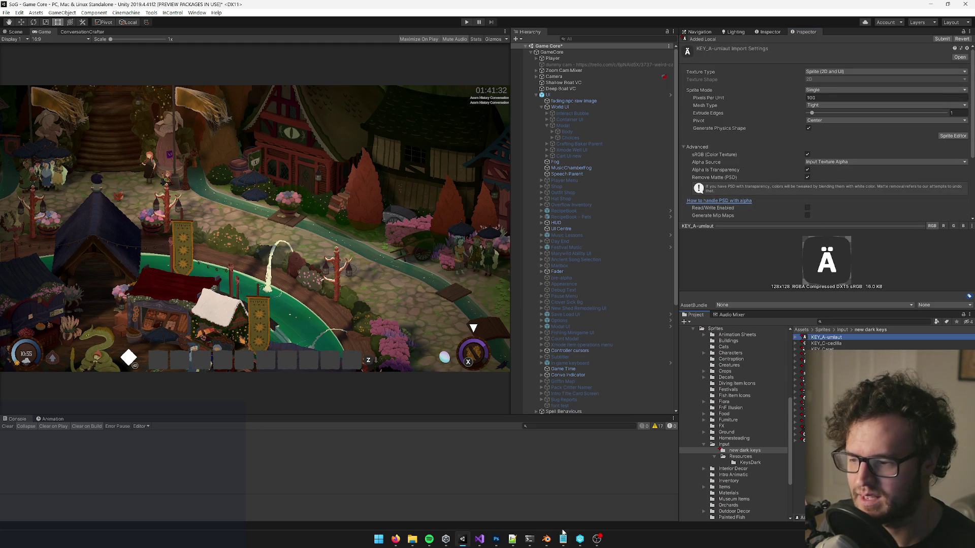
# Step: Browse the key sprites in Resources, then return to the new dark keys folder via Input
pyautogui.click(842, 330)
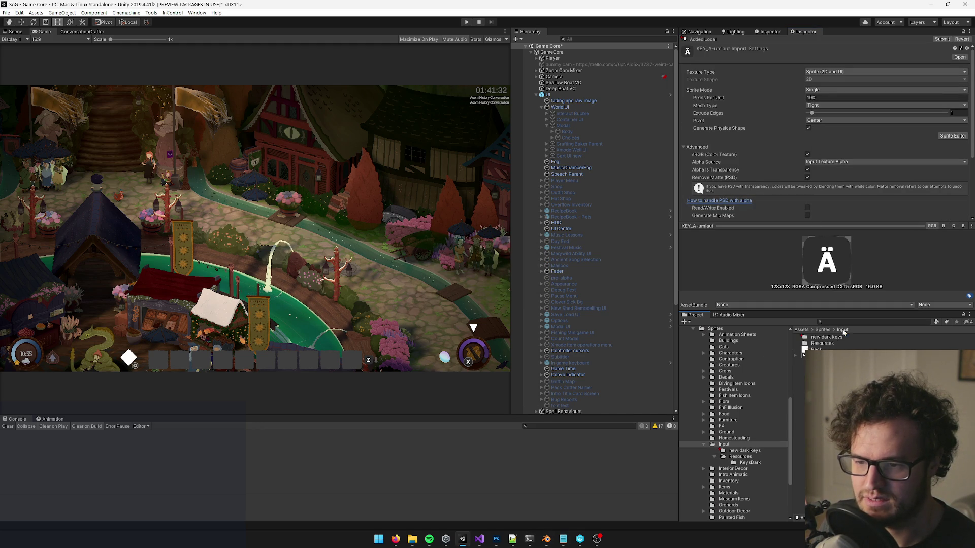
pyautogui.doubleClick(821, 344)
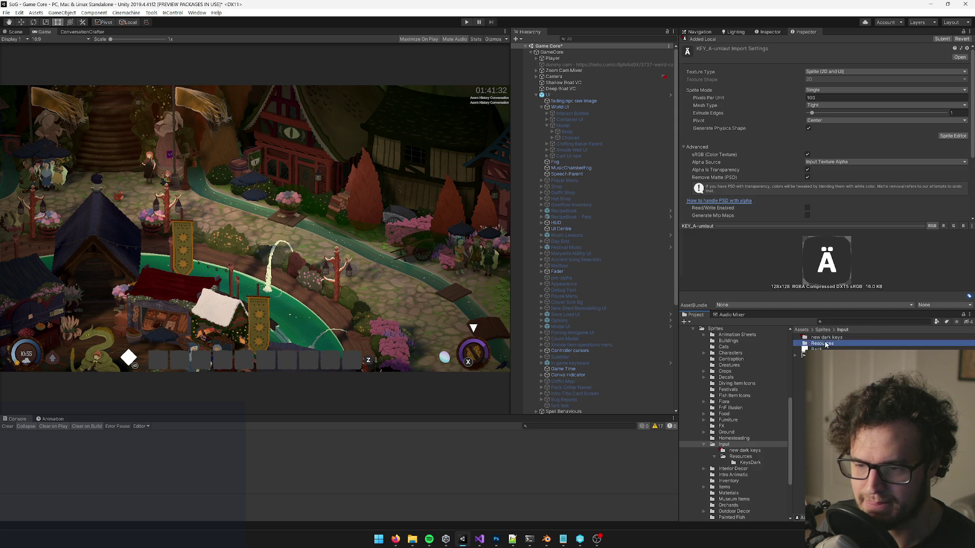
pyautogui.press('Down')
pyautogui.press('Down')
pyautogui.press('Down')
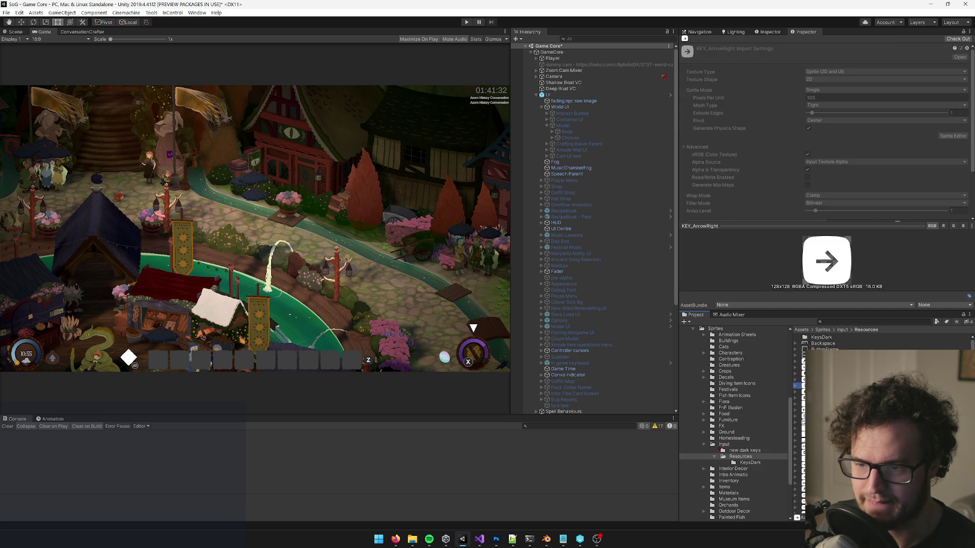
pyautogui.click(842, 330)
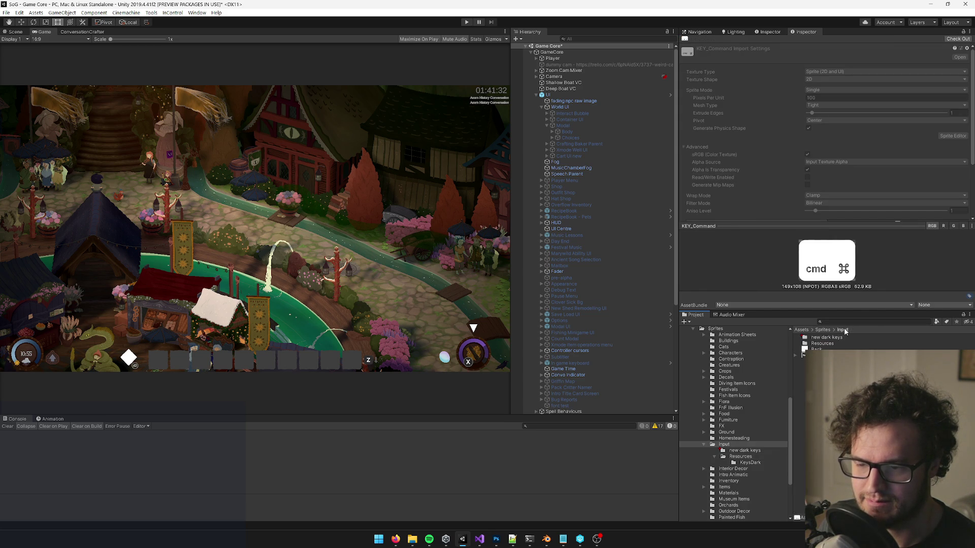
pyautogui.doubleClick(833, 340)
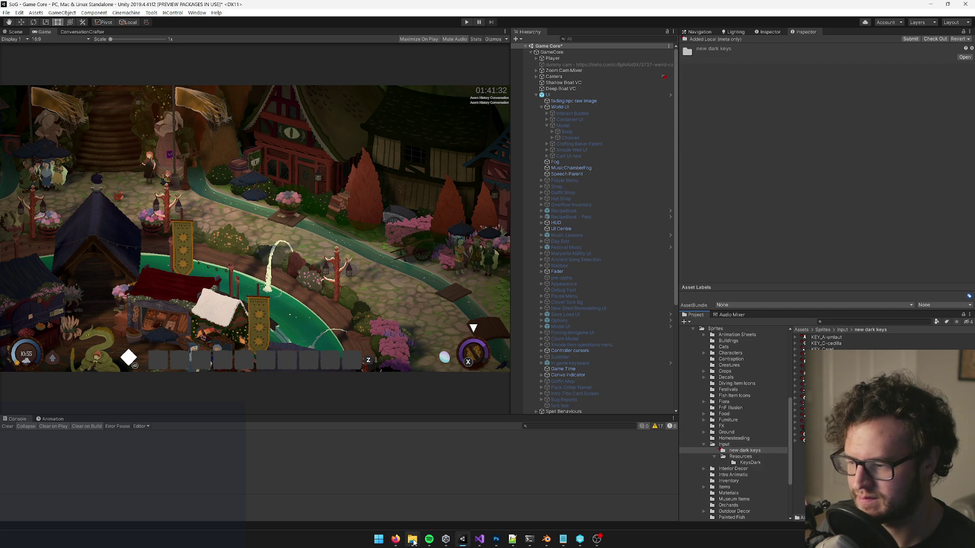
# Step: Close Dark Key Atlas.png and the key template in Photoshop, discarding the template's changes
pyautogui.moveTo(412, 541)
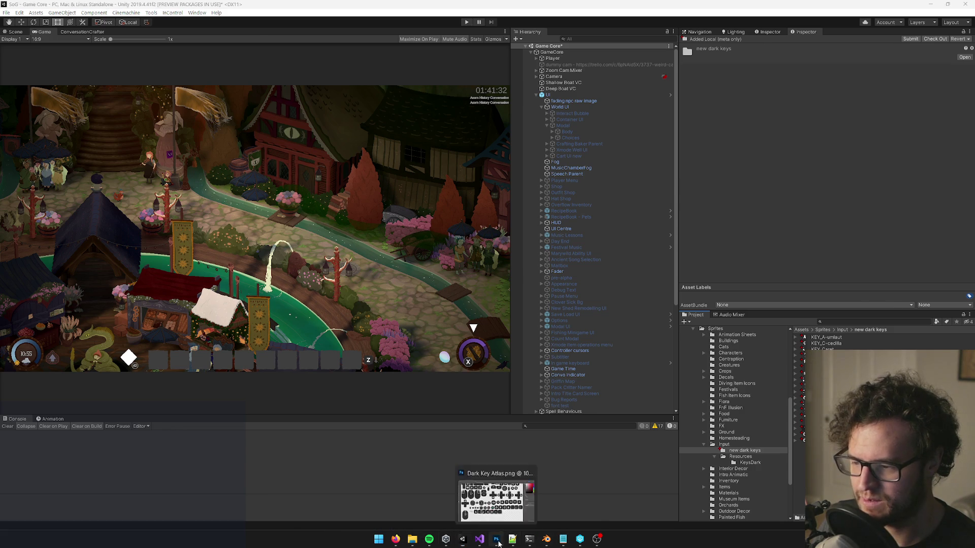
pyautogui.click(496, 539)
pyautogui.click(326, 30)
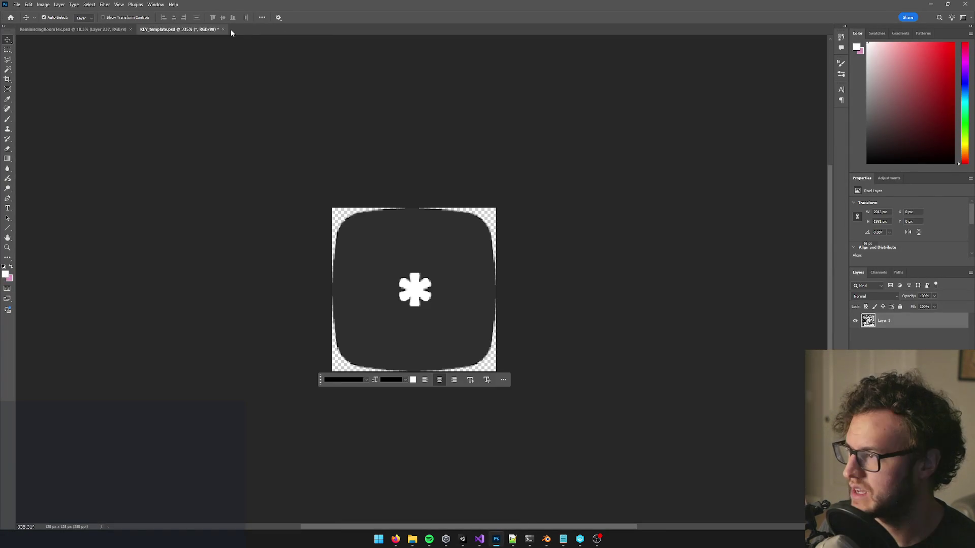
pyautogui.click(223, 29)
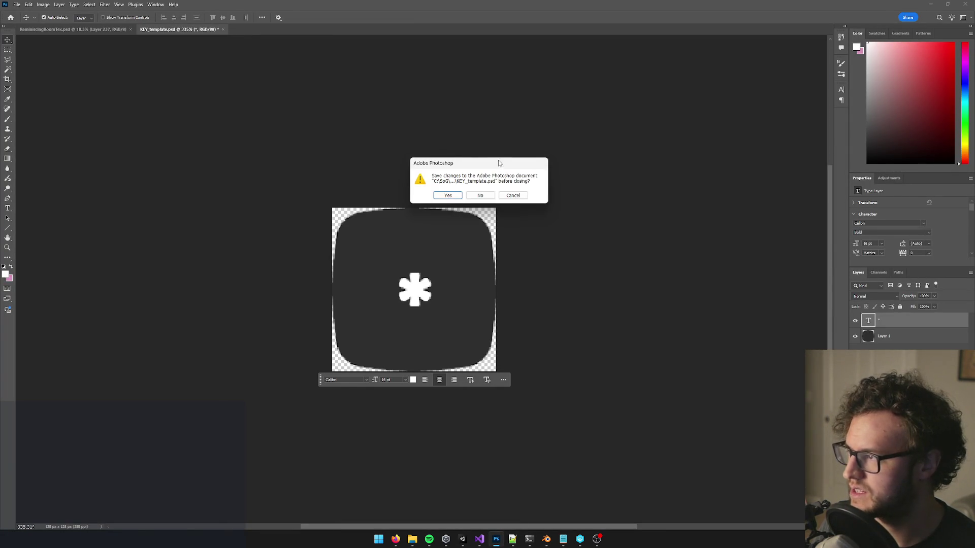
pyautogui.click(480, 195)
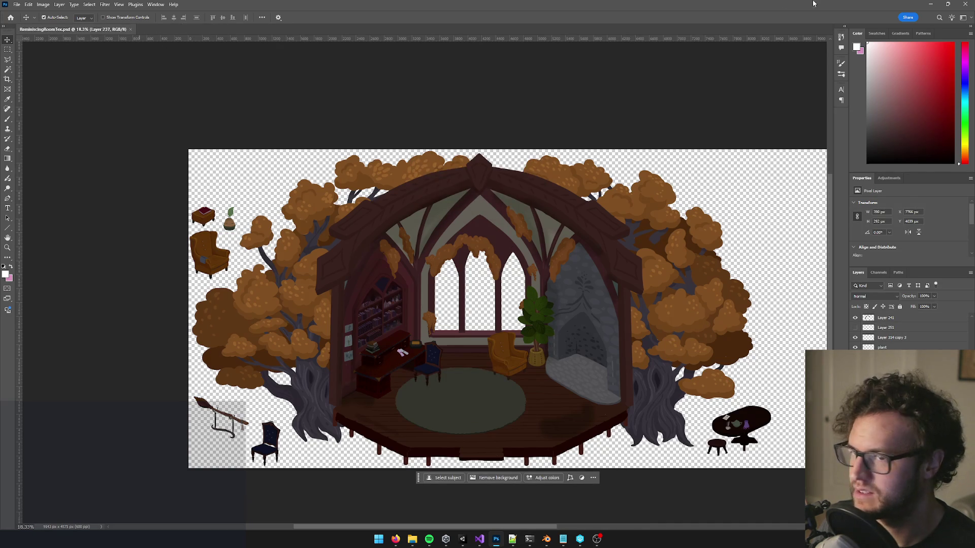
# Step: Drag all 18 PNGs from new dark keys in Explorer into Photoshop, then return to Unity
pyautogui.click(930, 4)
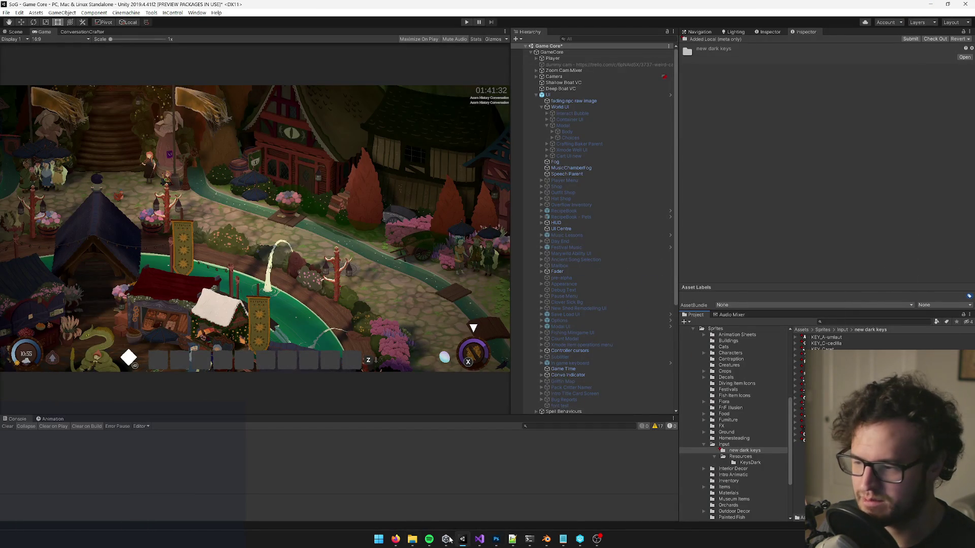
pyautogui.moveTo(413, 539)
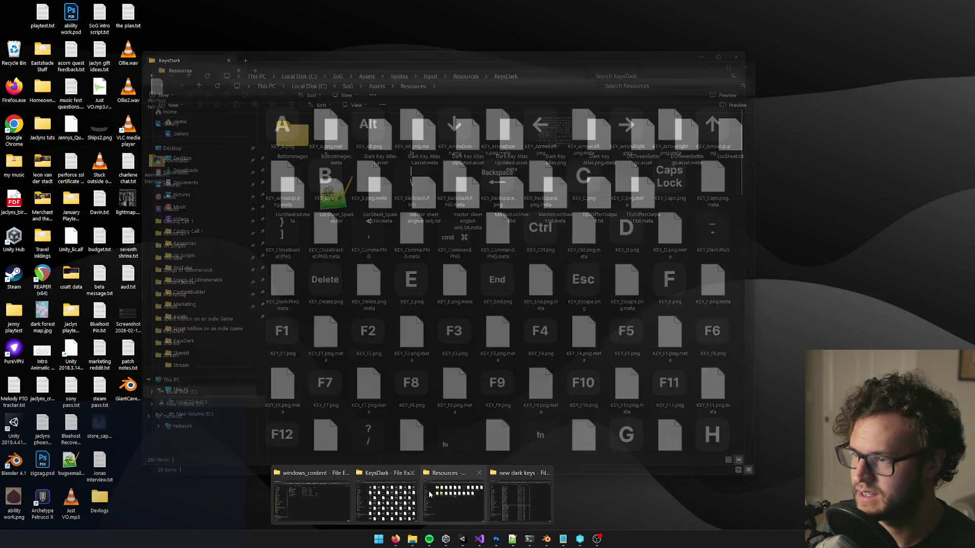
pyautogui.click(520, 503)
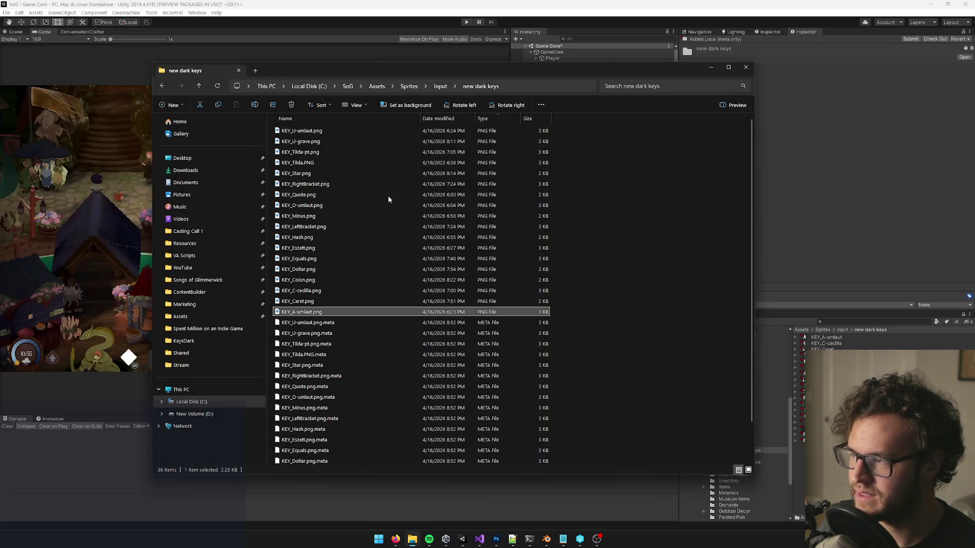
pyautogui.click(302, 130)
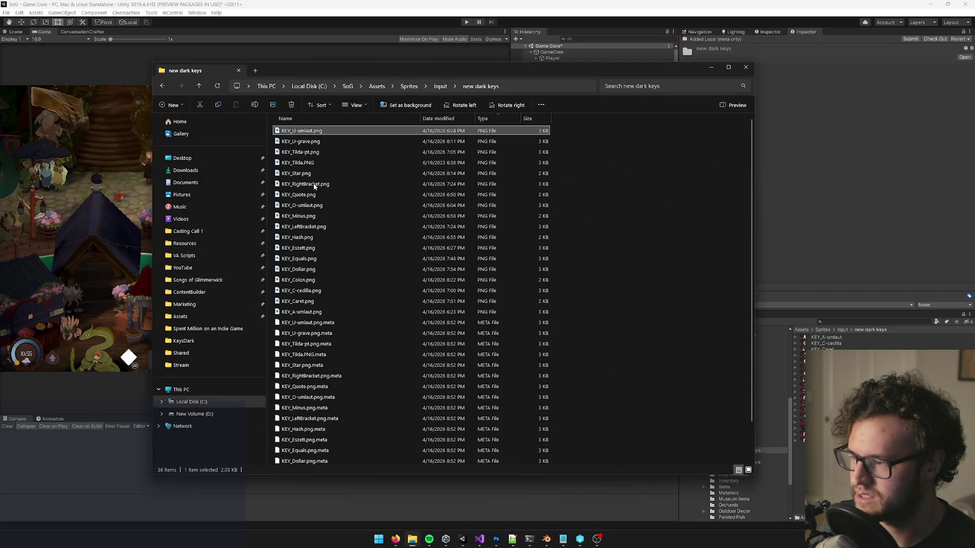
pyautogui.keyDown('shift'); pyautogui.click(313, 312); pyautogui.keyUp('shift')
pyautogui.moveTo(315, 136)
pyautogui.mouseDown()
pyautogui.moveTo(508, 463)
pyautogui.moveTo(496, 537)
pyautogui.moveTo(264, 95)
pyautogui.moveTo(260, 30)
pyautogui.mouseUp()
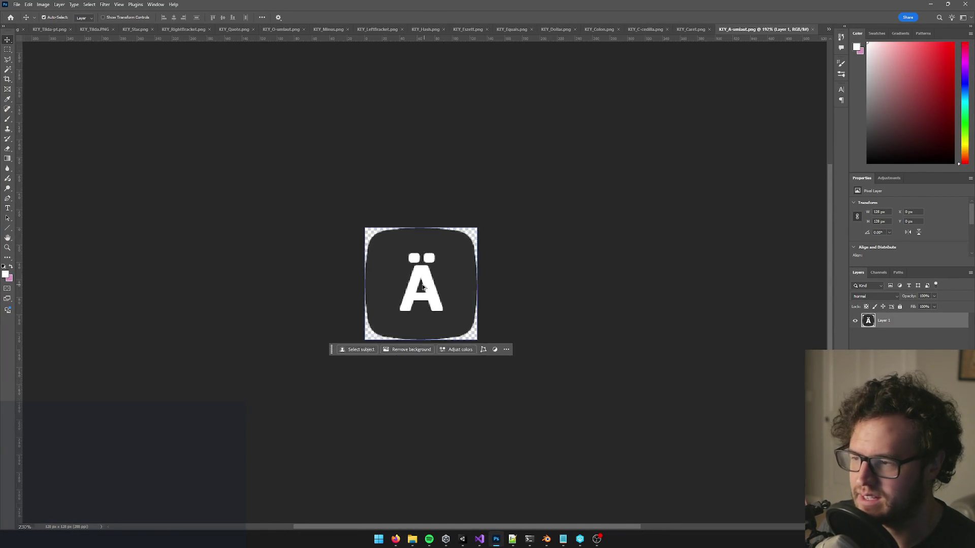
pyautogui.scroll(5, 424, 287)
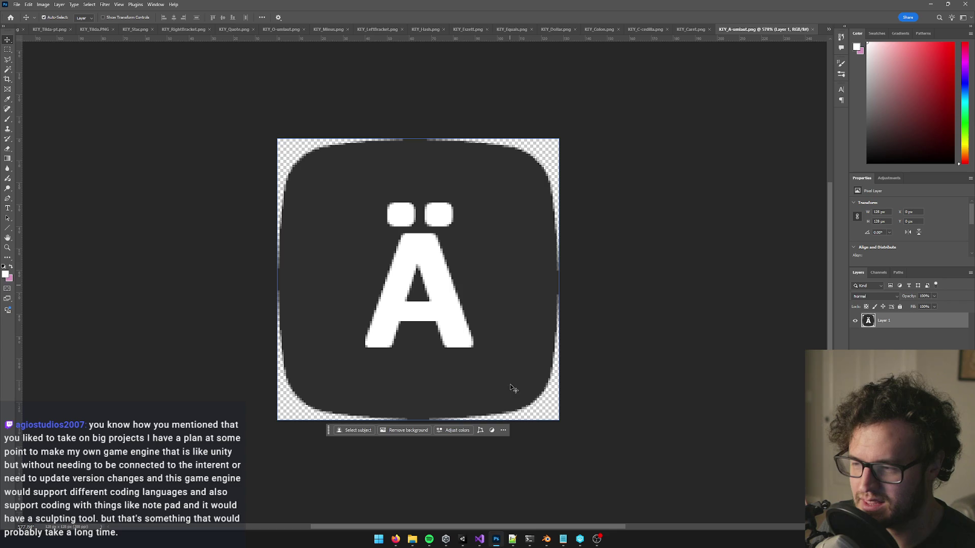
pyautogui.click(462, 540)
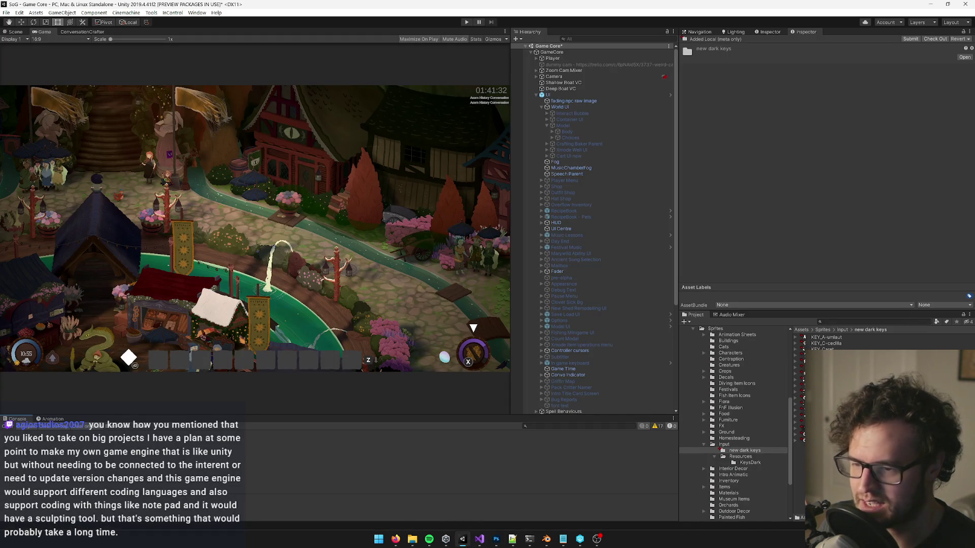
# Step: Reveal the Resources sprites via KEY_ArrowDown's Show in Explorer and drag KEY_PageUp.png into Photoshop
pyautogui.click(740, 457)
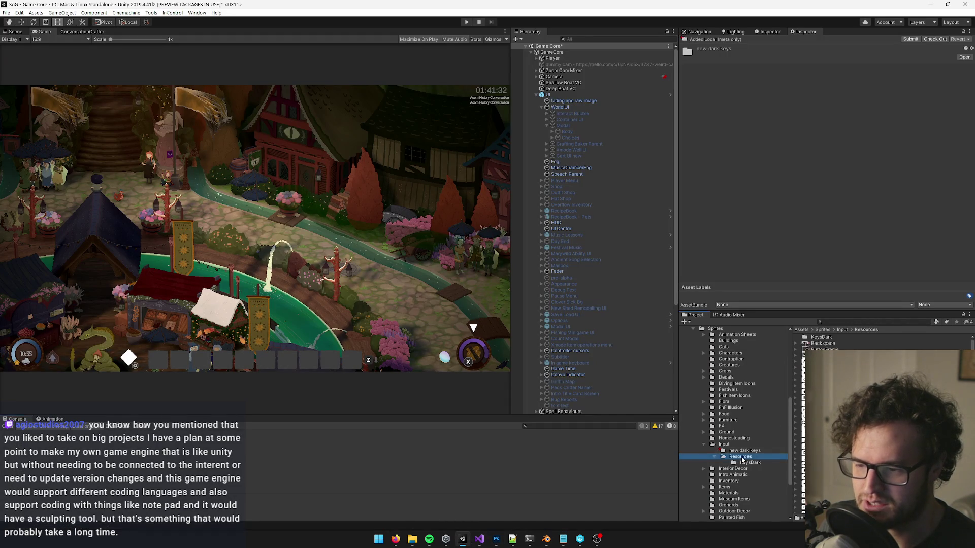
pyautogui.click(803, 374)
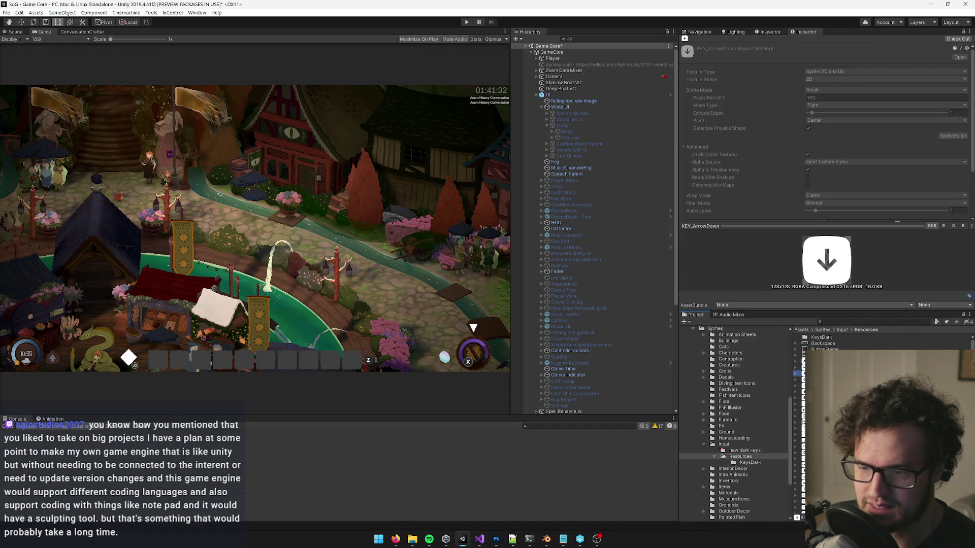
pyautogui.doubleClick(804, 375)
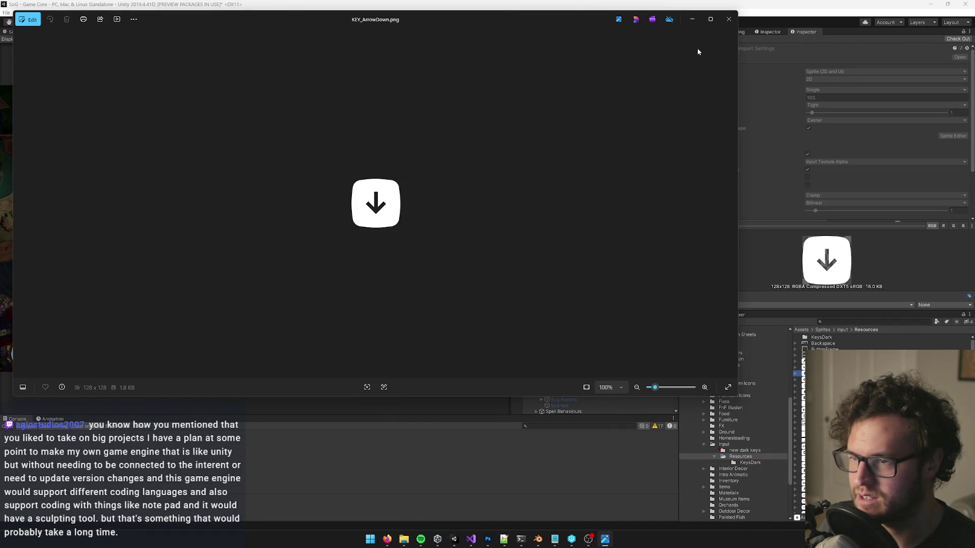
pyautogui.click(728, 21)
pyautogui.rightClick(804, 374)
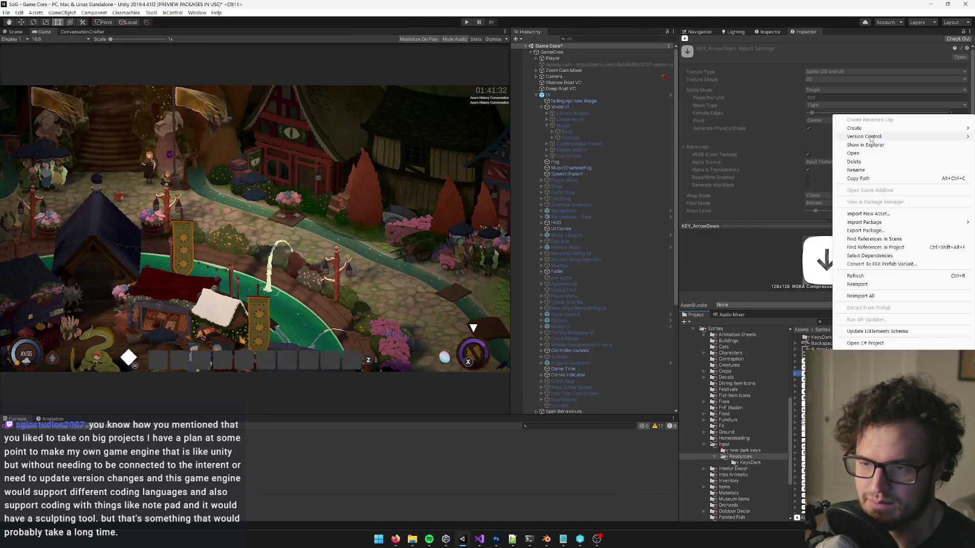
pyautogui.click(868, 146)
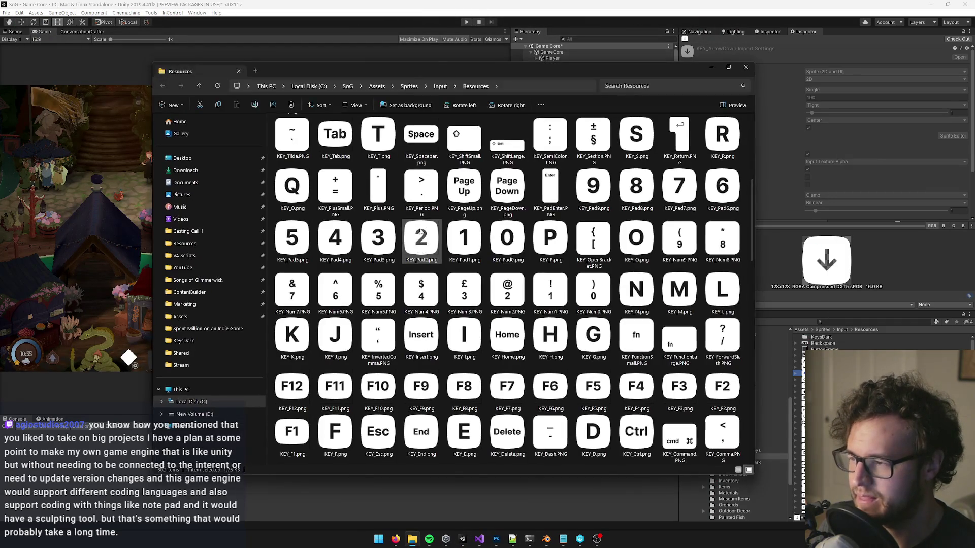
pyautogui.moveTo(451, 195)
pyautogui.mouseDown()
pyautogui.moveTo(466, 196)
pyautogui.moveTo(496, 542)
pyautogui.moveTo(625, 82)
pyautogui.moveTo(825, 38)
pyautogui.moveTo(769, 86)
pyautogui.mouseUp()
# Step: Sample the exact white of the KEY_PageUp reference, then close that reference image
pyautogui.scroll(3, 446, 263)
pyautogui.press('b')
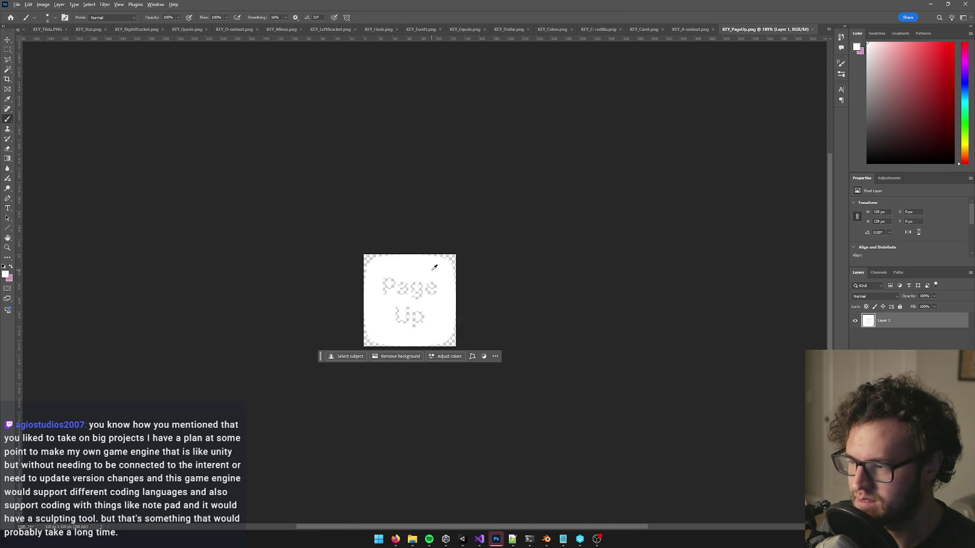
pyautogui.click(5, 275)
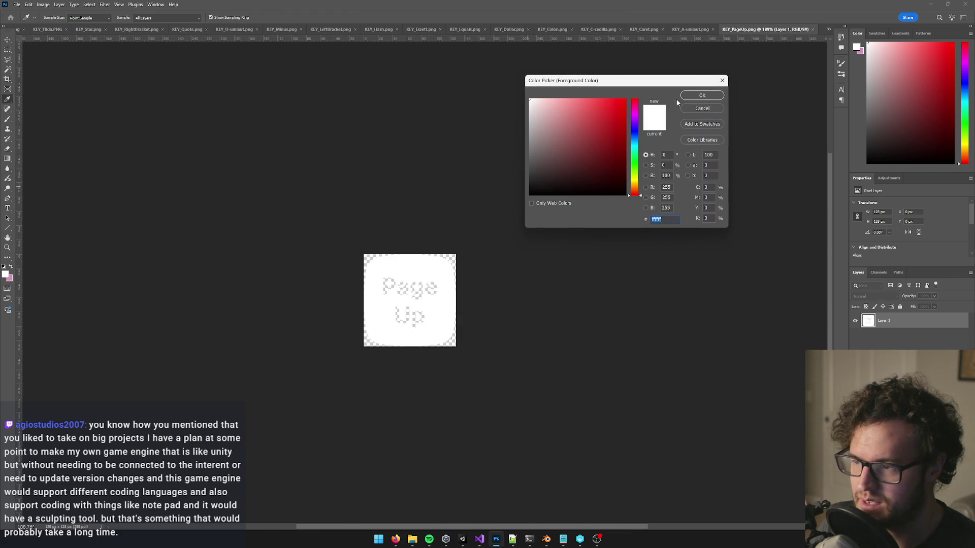
pyautogui.click(704, 107)
pyautogui.hotkey('ctrl', 'w')
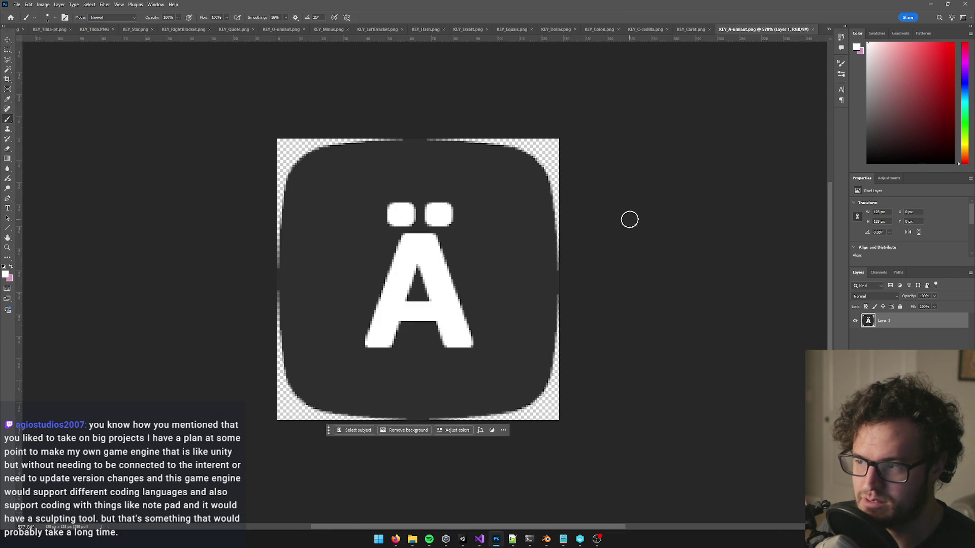
pyautogui.scroll(2, 475, 277)
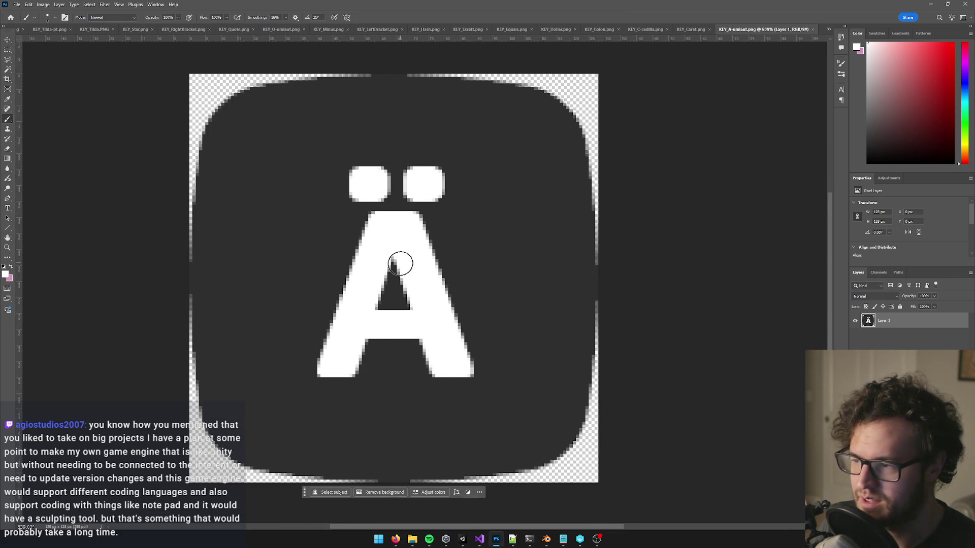
# Step: Cut the Ä glyph and both umlaut dots out to transparency using a contiguous Magic Wand selection
pyautogui.press('w')
pyautogui.click(402, 247)
pyautogui.keyDown('shift'); pyautogui.click(429, 191); pyautogui.keyUp('shift')
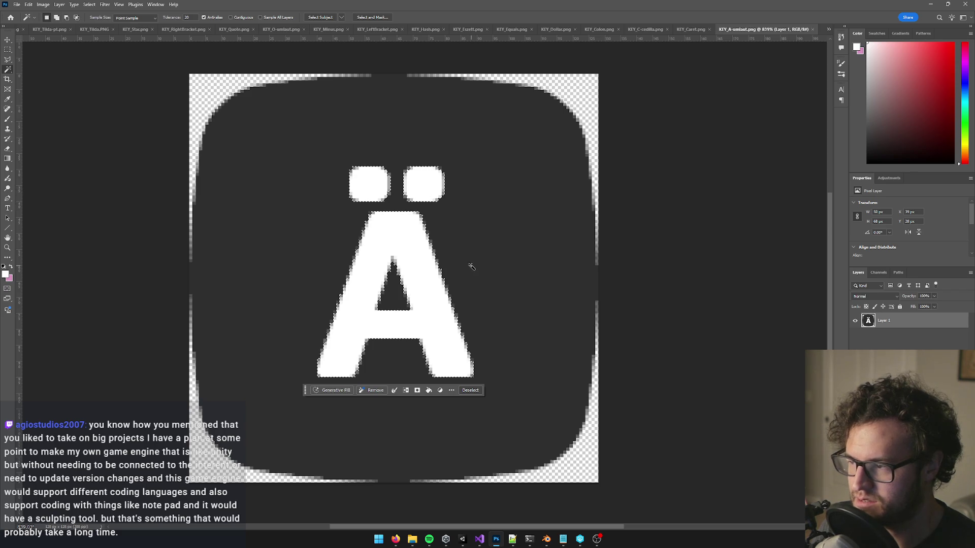
pyautogui.hotkey('ctrl', 'd')
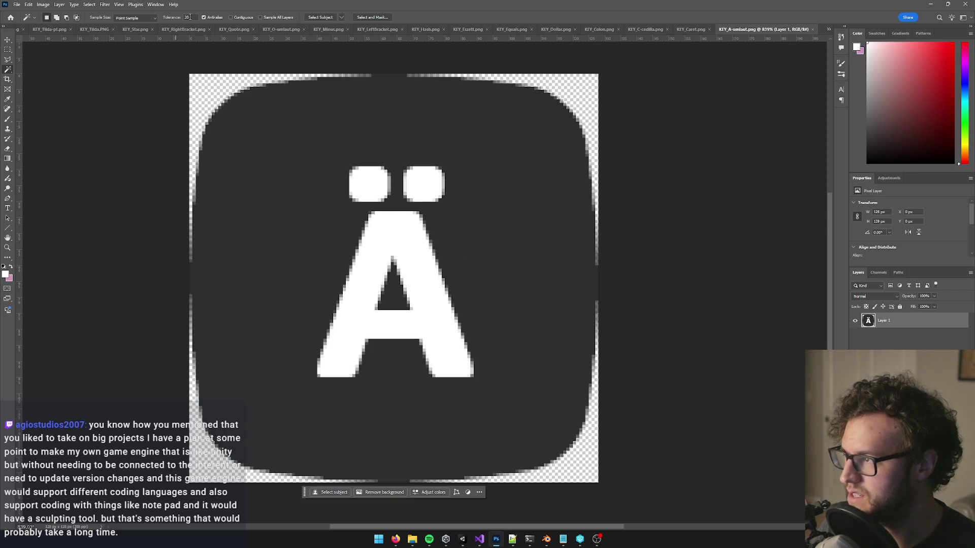
pyautogui.click(232, 18)
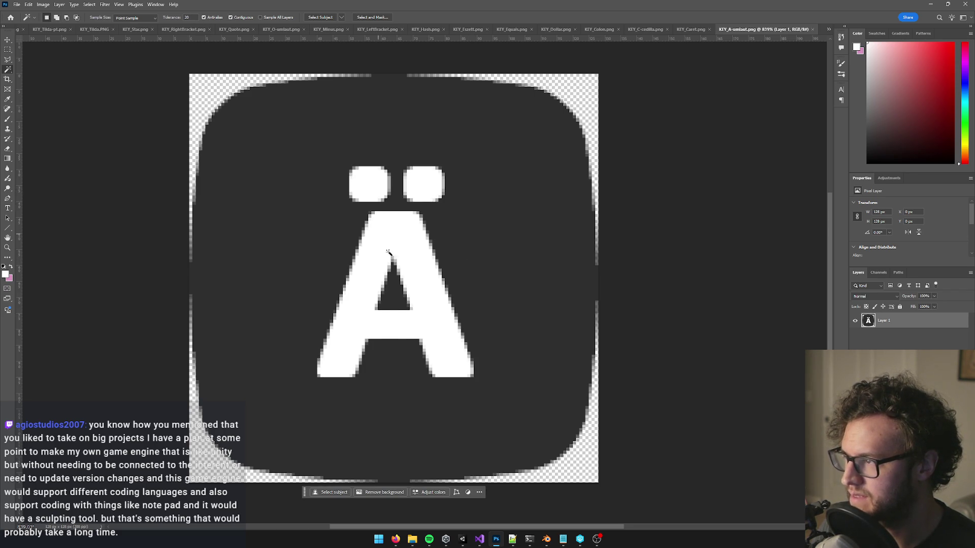
pyautogui.click(404, 253)
pyautogui.keyDown('shift'); pyautogui.click(370, 186); pyautogui.keyUp('shift')
pyautogui.keyDown('shift'); pyautogui.click(428, 188); pyautogui.keyUp('shift')
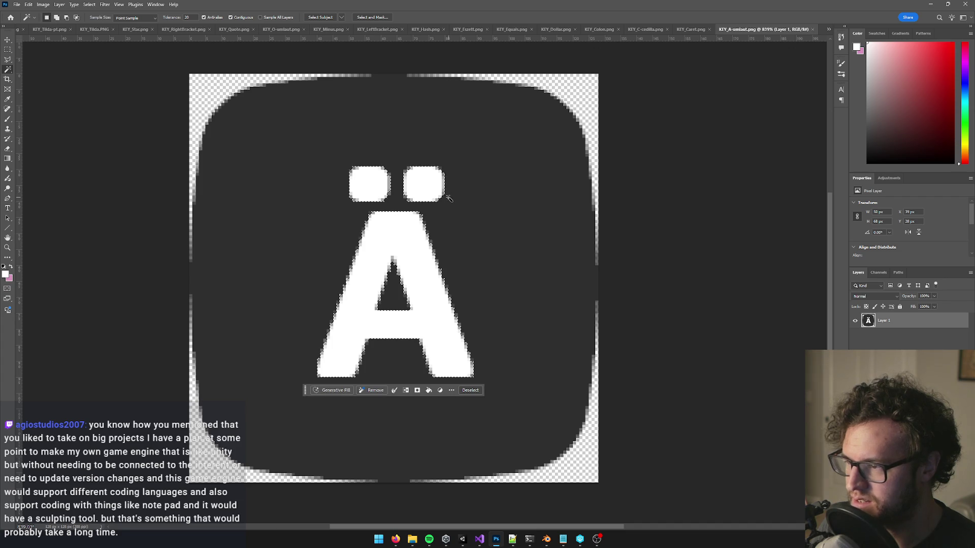
pyautogui.press('Delete')
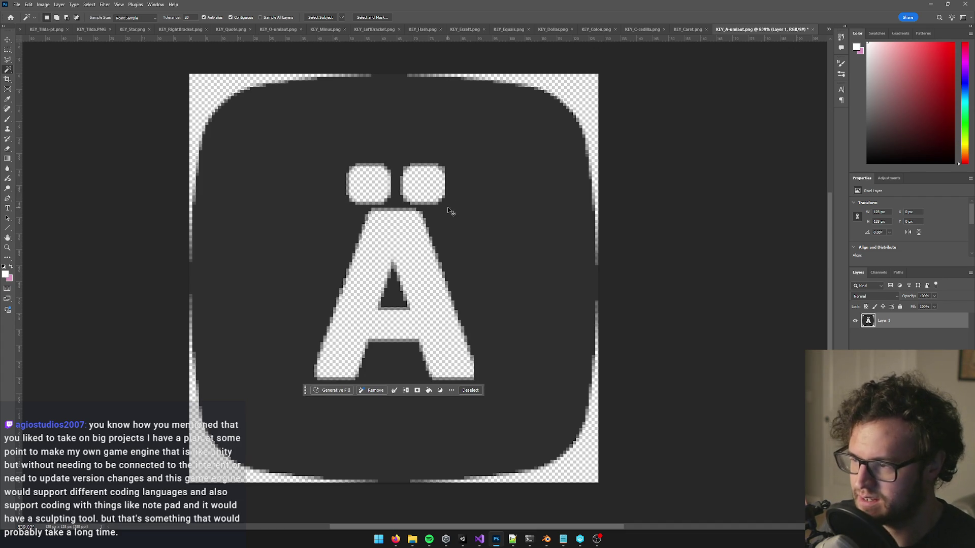
pyautogui.hotkey('ctrl', 'd')
# Step: Brighten the Ä keycap to white with Levels (white input about 44), save and close it
pyautogui.hotkey('ctrl', 'l')
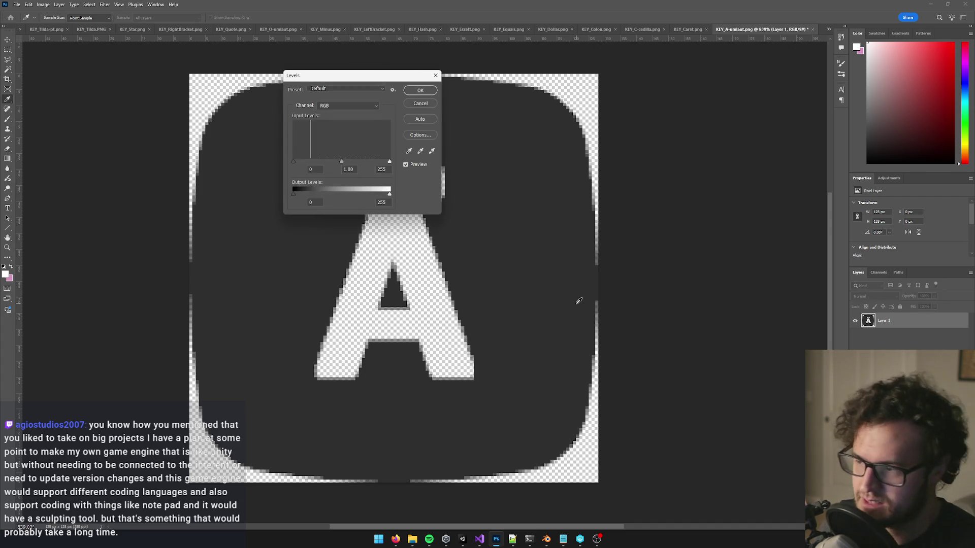
pyautogui.moveTo(390, 164); pyautogui.dragTo(312, 167)
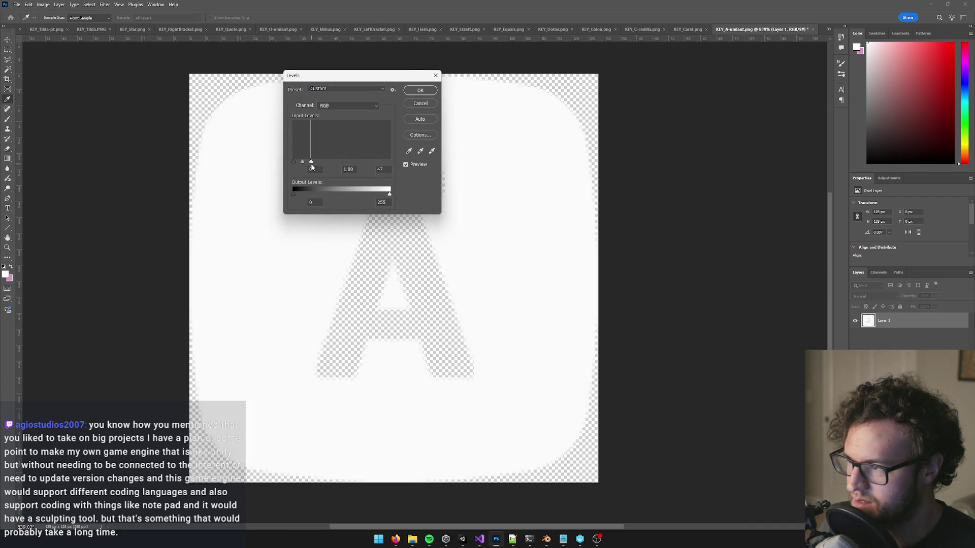
pyautogui.click(421, 90)
pyautogui.hotkey('ctrl', 's')
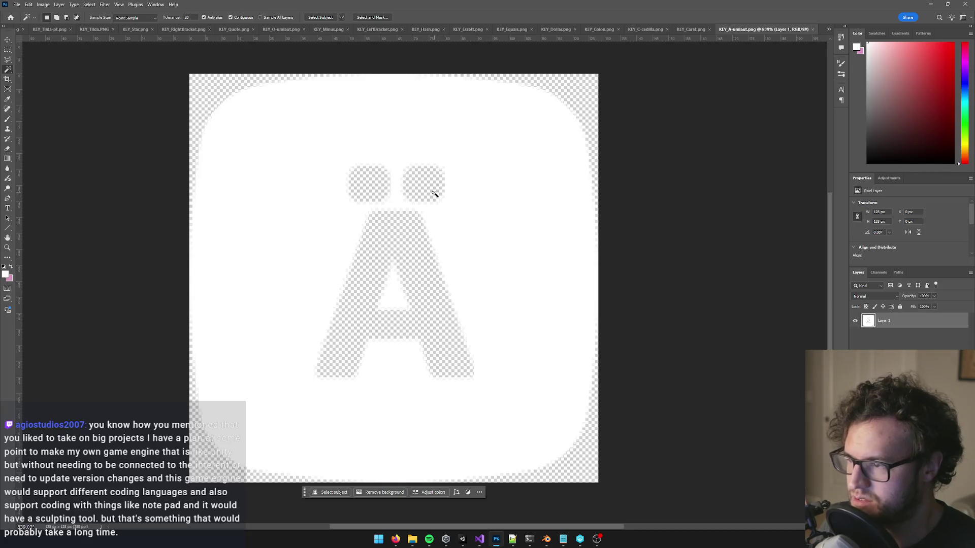
pyautogui.click(814, 29)
# Step: Cut the caret glyph and its two dots out of KEY_Caret to transparency
pyautogui.scroll(3, 457, 273)
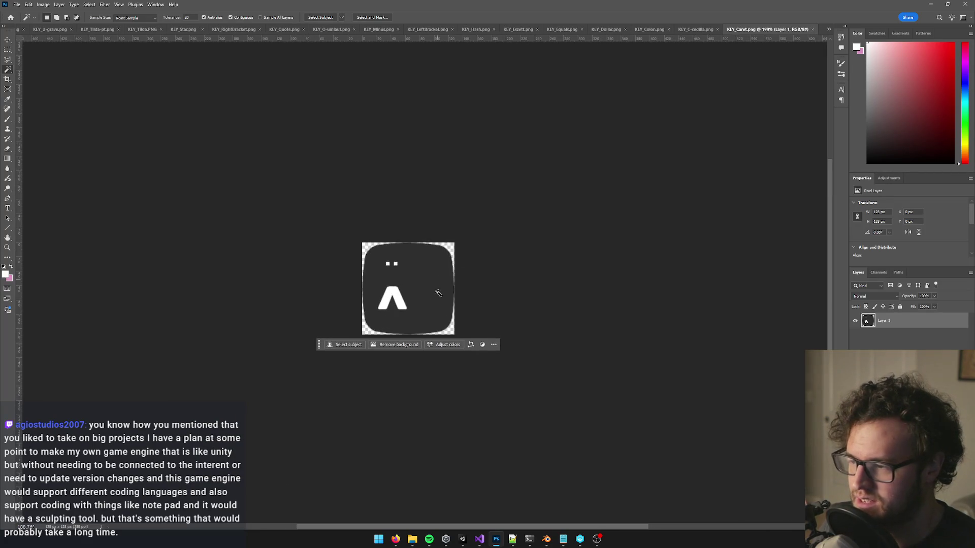
pyautogui.scroll(2, 381, 295)
pyautogui.click(375, 310)
pyautogui.keyDown('shift'); pyautogui.click(376, 242); pyautogui.keyUp('shift')
pyautogui.keyDown('shift'); pyautogui.click(358, 244); pyautogui.keyUp('shift')
pyautogui.press('Delete')
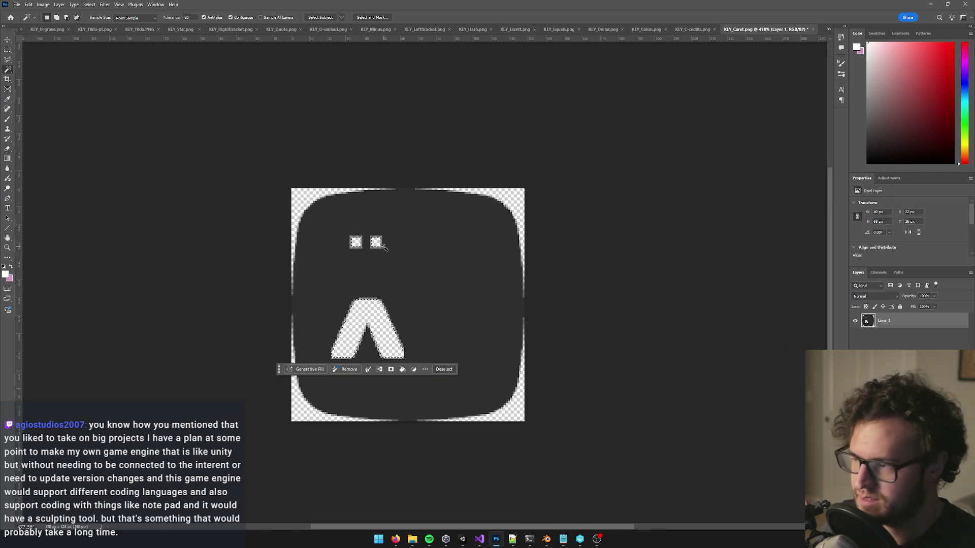
pyautogui.hotkey('ctrl', 'd')
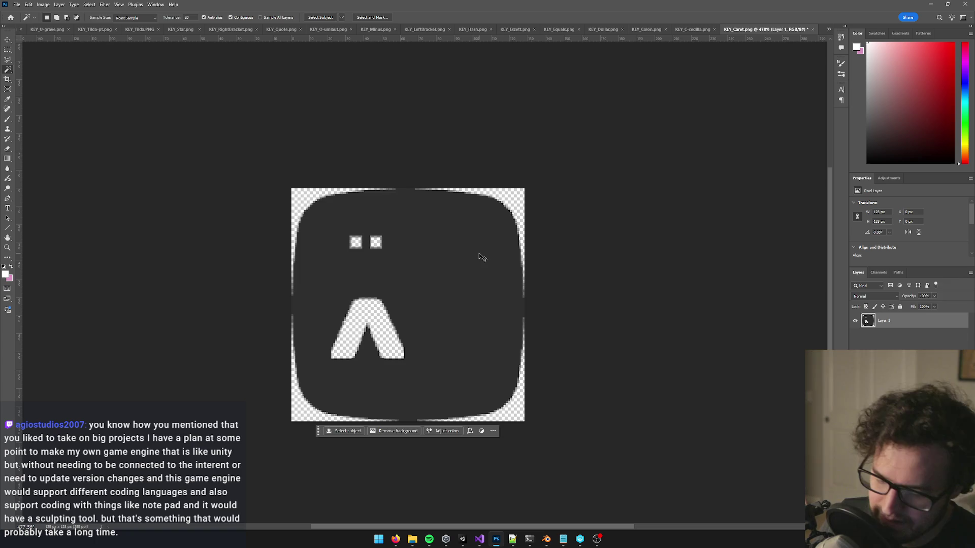
# Step: Whiten the Caret keycap with Levels (white input about 44), then save and close it
pyautogui.hotkey('ctrl', 'l')
pyautogui.moveTo(389, 162); pyautogui.dragTo(310, 162)
pyautogui.click(421, 93)
pyautogui.hotkey('ctrl', 's')
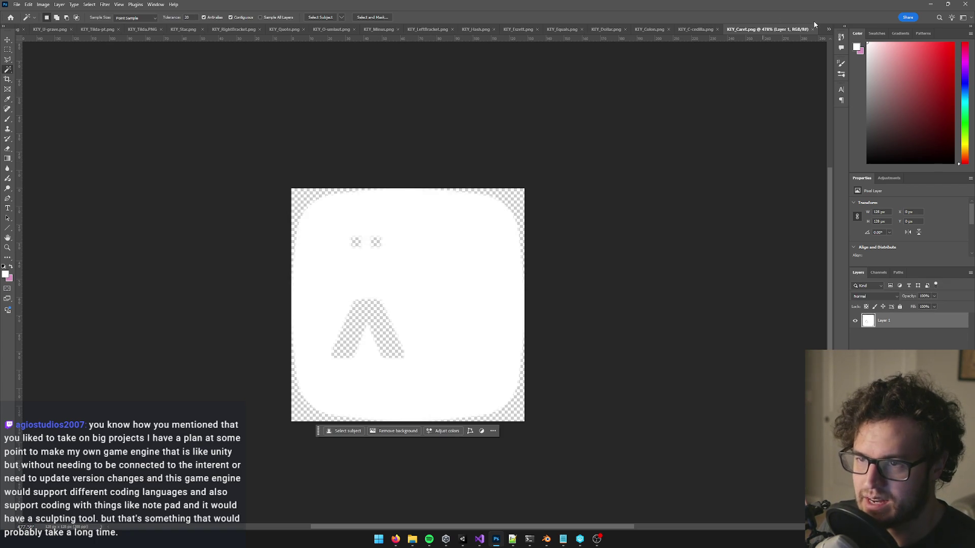
pyautogui.hotkey('ctrl', 'w')
pyautogui.scroll(5, 442, 266)
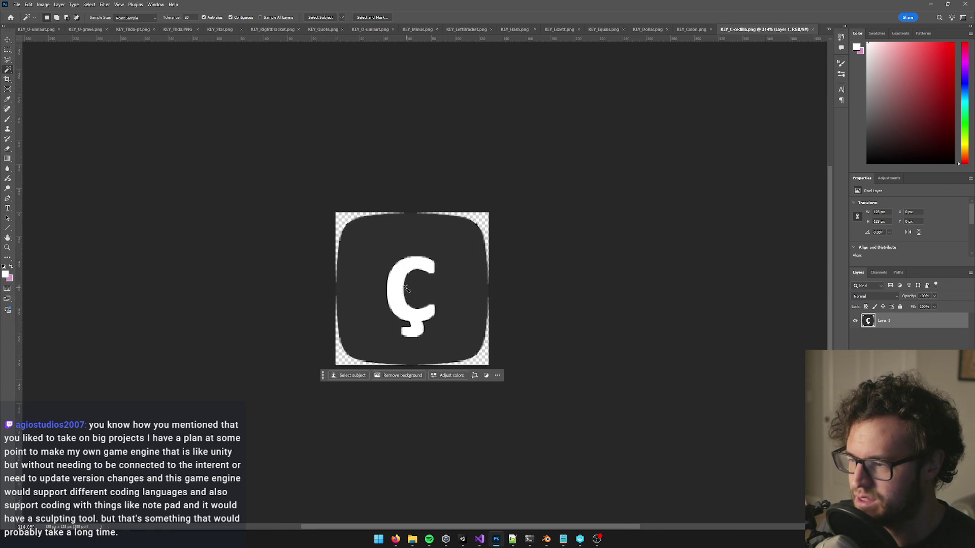
# Step: Cut the Ç glyph out of the C-cedilla key, whiten it with Levels, save and close
pyautogui.click(405, 289)
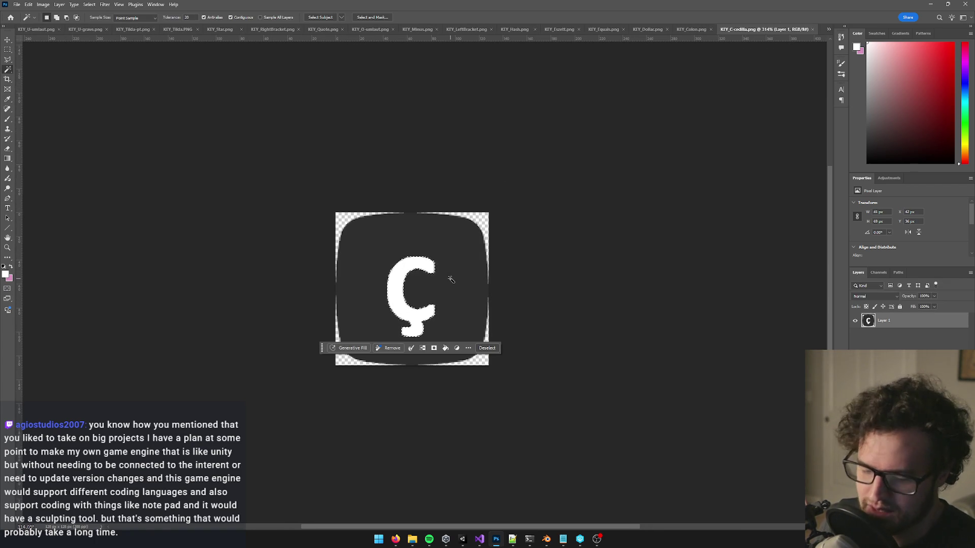
pyautogui.press('Delete')
pyautogui.hotkey('ctrl', 'd')
pyautogui.hotkey('ctrl', 'l')
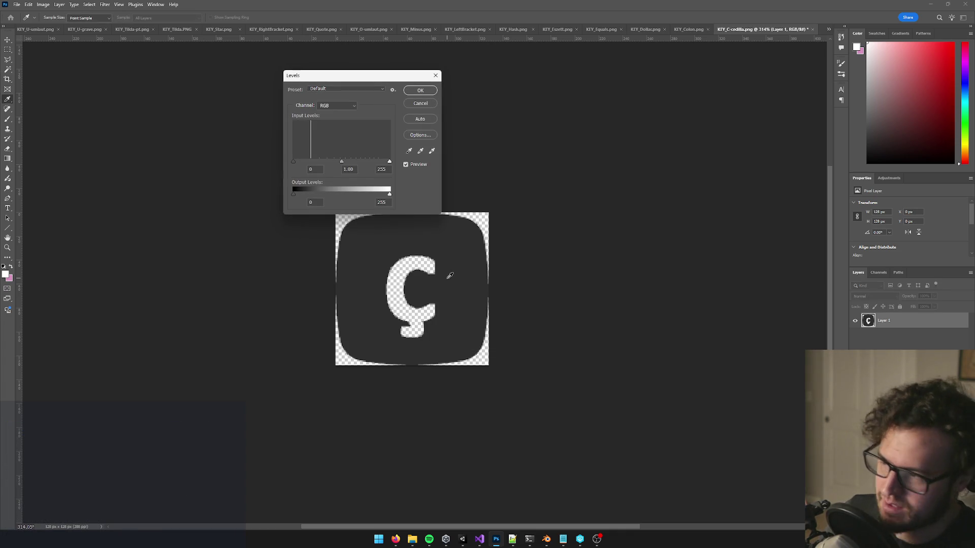
pyautogui.moveTo(390, 163); pyautogui.dragTo(308, 162)
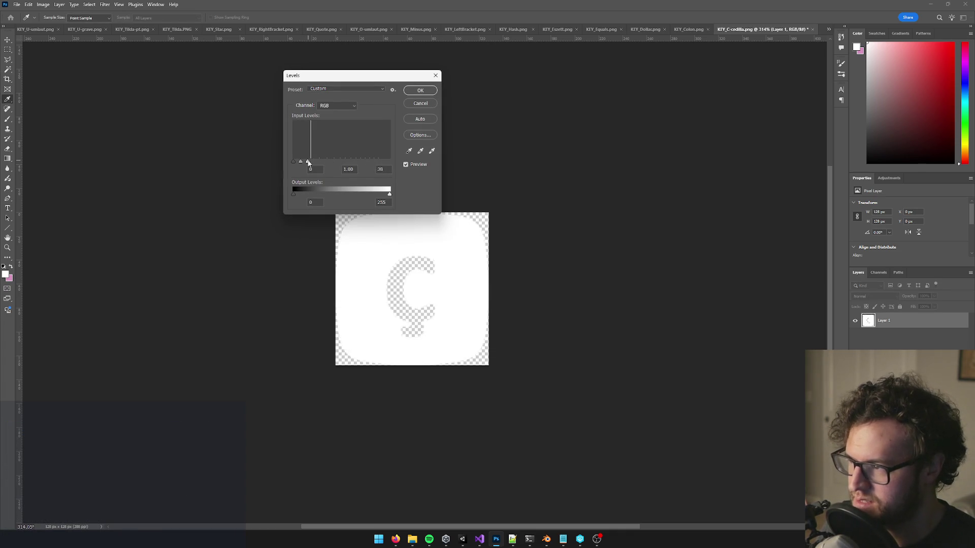
pyautogui.click(421, 90)
pyautogui.press('w')
pyautogui.hotkey('ctrl', 's')
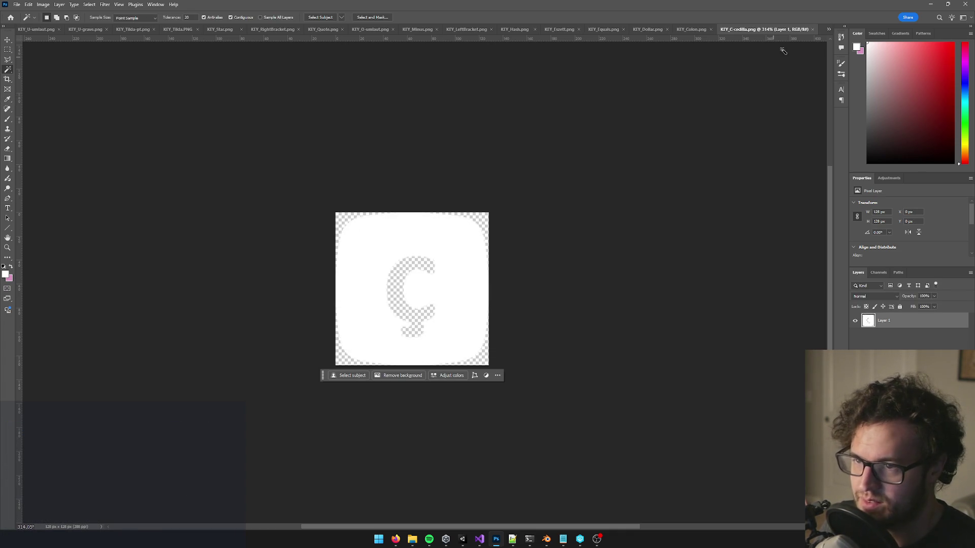
pyautogui.click(811, 29)
# Step: Cut the colon glyph out of the Colon key, whiten it with Levels (white input 45), save and close
pyautogui.click(430, 271)
pyautogui.keyDown('shift'); pyautogui.click(434, 309); pyautogui.keyUp('shift')
pyautogui.scroll(3, 433, 331)
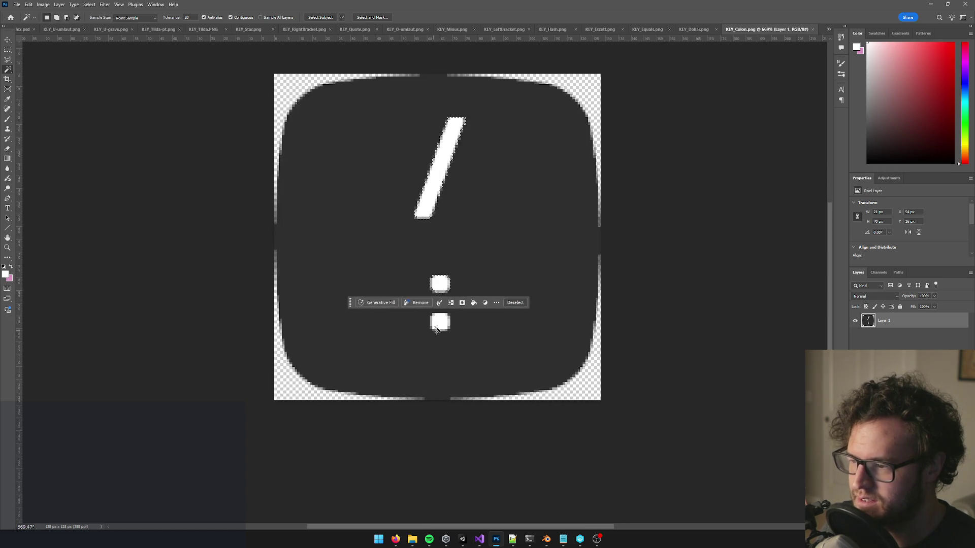
pyautogui.keyDown('shift'); pyautogui.click(442, 325); pyautogui.keyUp('shift')
pyautogui.press('Delete')
pyautogui.hotkey('ctrl', 'd')
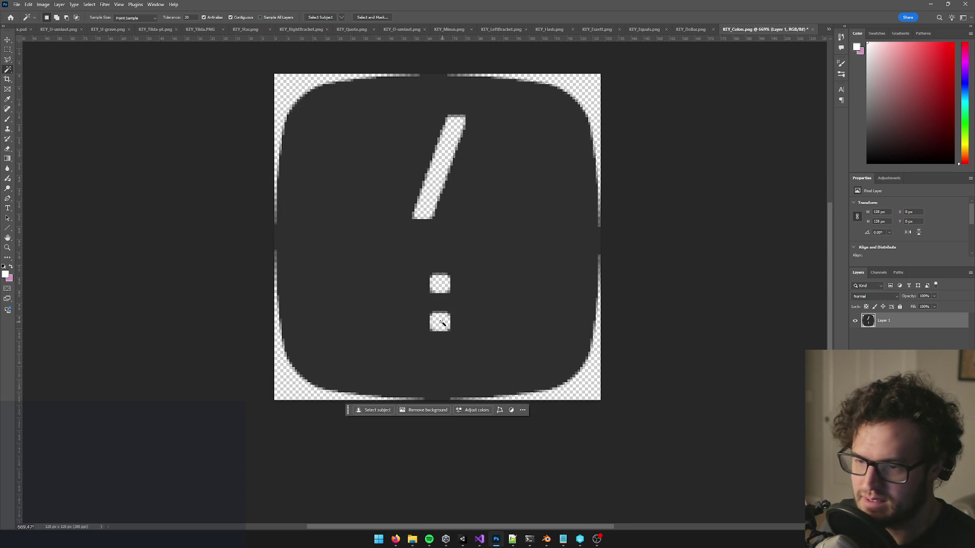
pyautogui.hotkey('ctrl', 'l')
pyautogui.doubleClick(382, 169)
pyautogui.write('45')
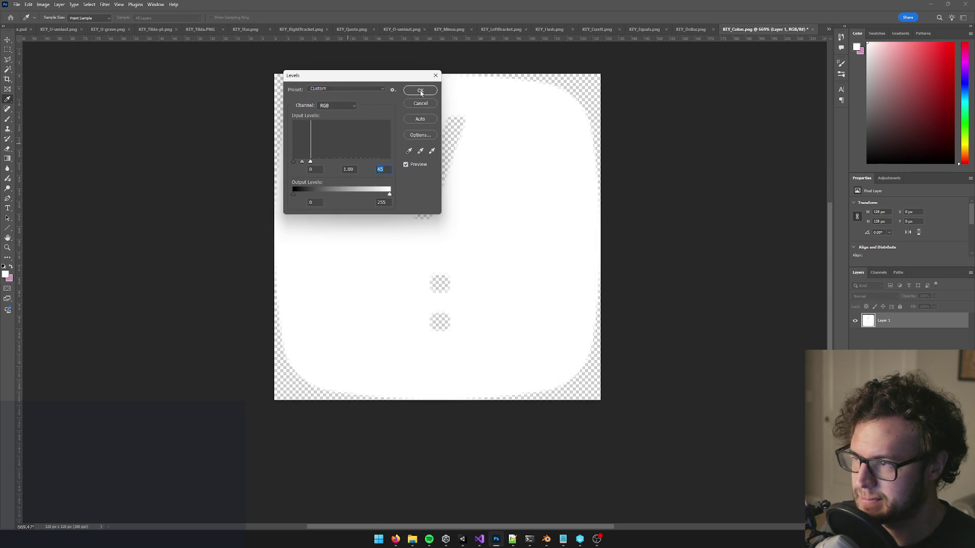
pyautogui.click(421, 93)
pyautogui.hotkey('ctrl', 's')
pyautogui.click(813, 32)
# Step: Cut the $ glyph out of the Dollar key, whiten it with Levels, save and close
pyautogui.scroll(2, 431, 231)
pyautogui.click(422, 315)
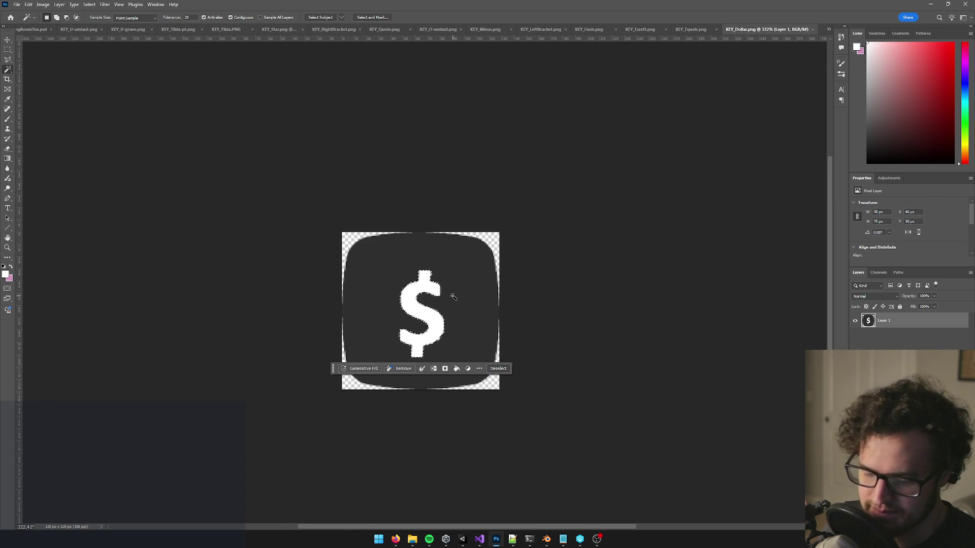
pyautogui.press('Delete')
pyautogui.hotkey('ctrl', 'd')
pyautogui.hotkey('ctrl', 'l')
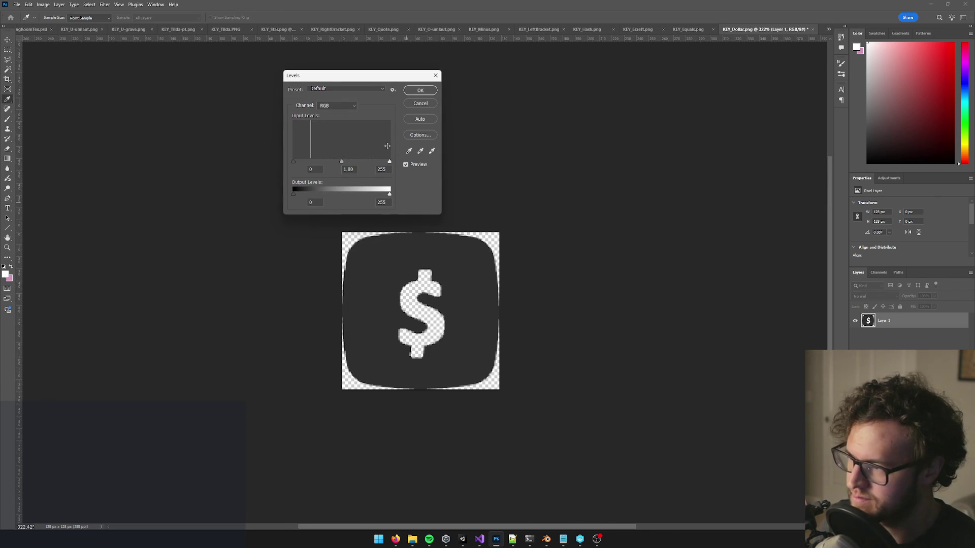
pyautogui.moveTo(390, 162); pyautogui.dragTo(310, 162)
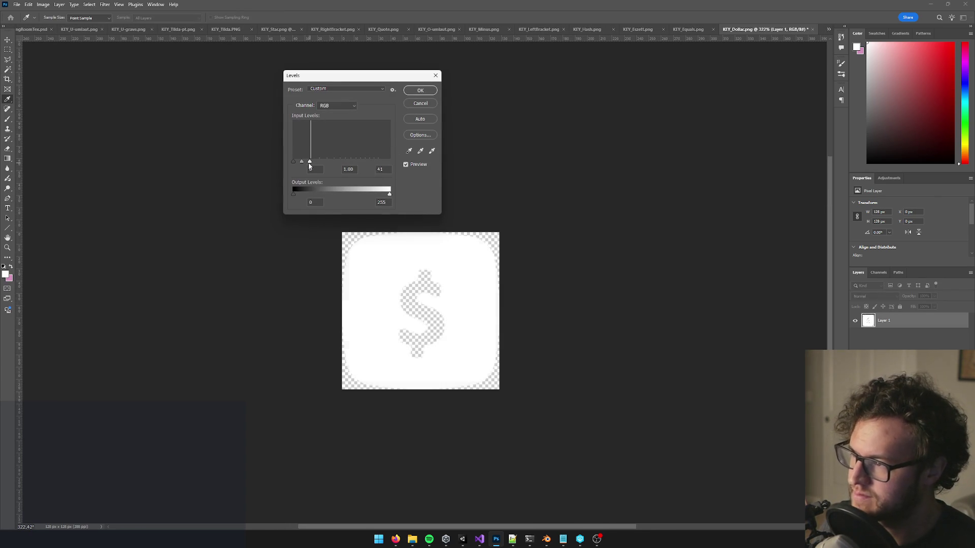
pyautogui.click(420, 94)
pyautogui.hotkey('ctrl', 's')
pyautogui.click(812, 29)
# Step: Select both bars of the = glyph on the Equals key and delete them to transparency
pyautogui.scroll(5, 436, 264)
pyautogui.click(414, 311)
pyautogui.click(415, 311)
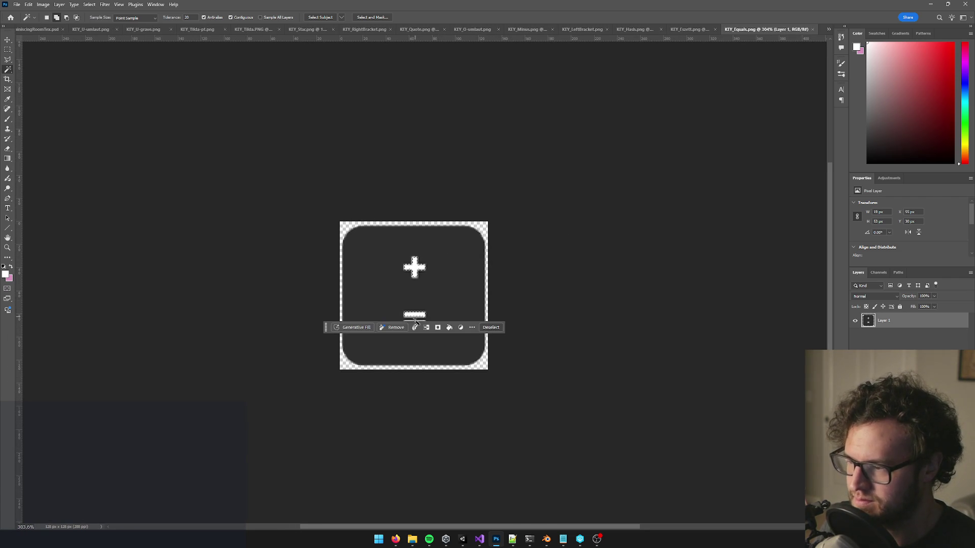
pyautogui.scroll(5, 414, 311)
pyautogui.click(408, 368)
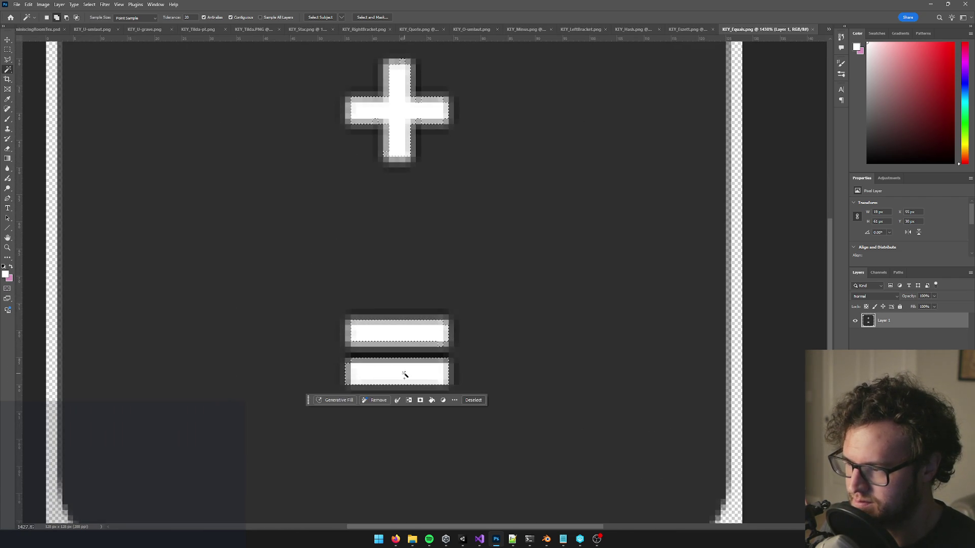
pyautogui.scroll(-3, 514, 274)
pyautogui.press('Delete')
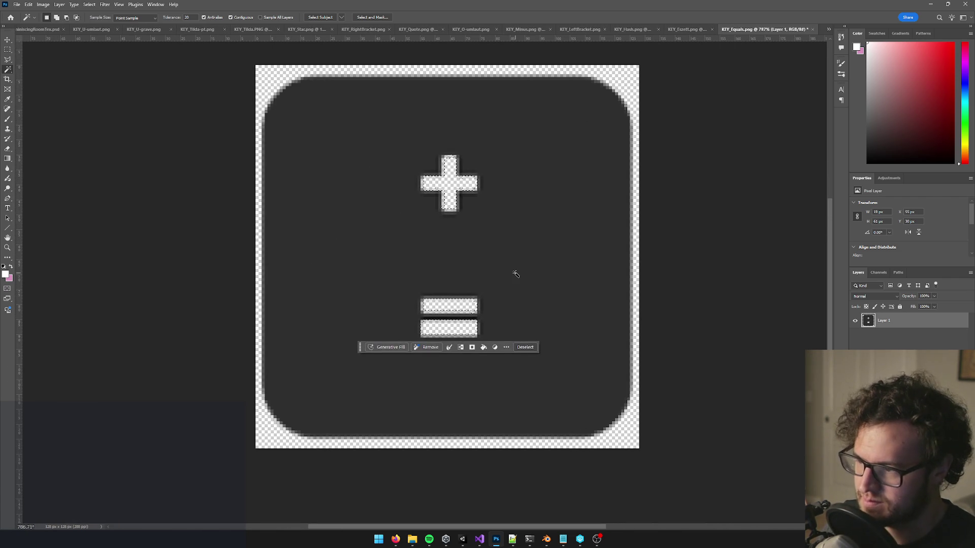
pyautogui.hotkey('ctrl', 'd')
# Step: Whiten the Equals keycap with two Levels passes to remove grey edges, then save and close
pyautogui.hotkey('ctrl', 'l')
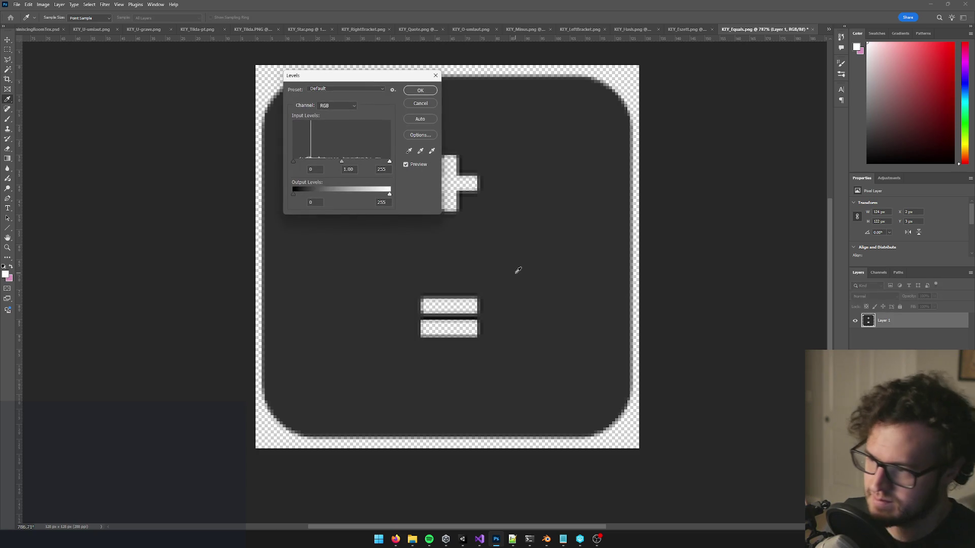
pyautogui.moveTo(389, 162); pyautogui.dragTo(308, 162)
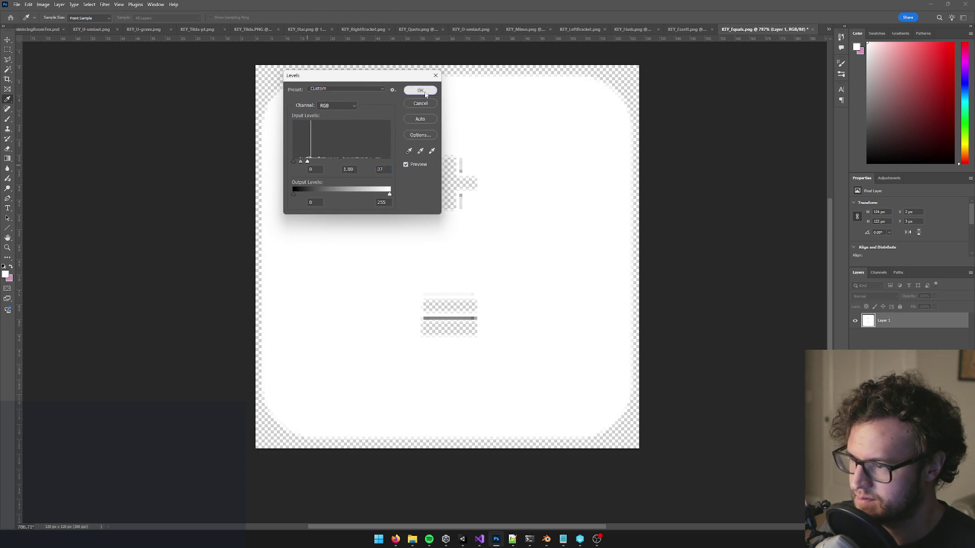
pyautogui.click(420, 90)
pyautogui.hotkey('ctrl', 'l')
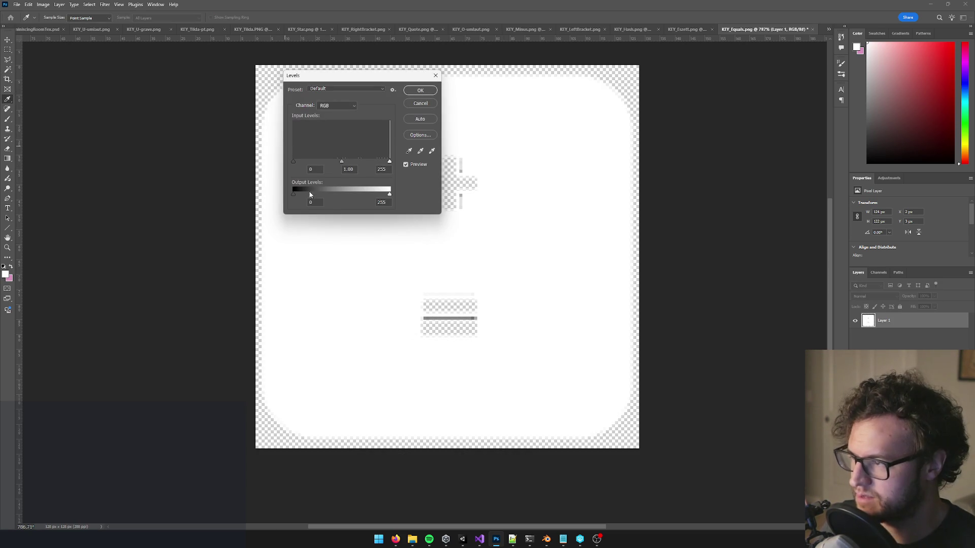
pyautogui.moveTo(293, 195); pyautogui.dragTo(386, 194)
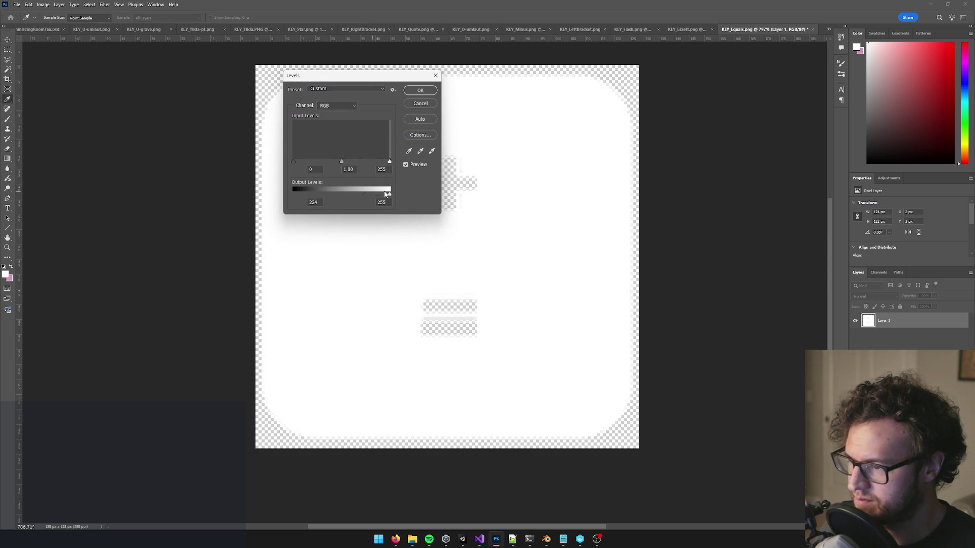
pyautogui.click(430, 92)
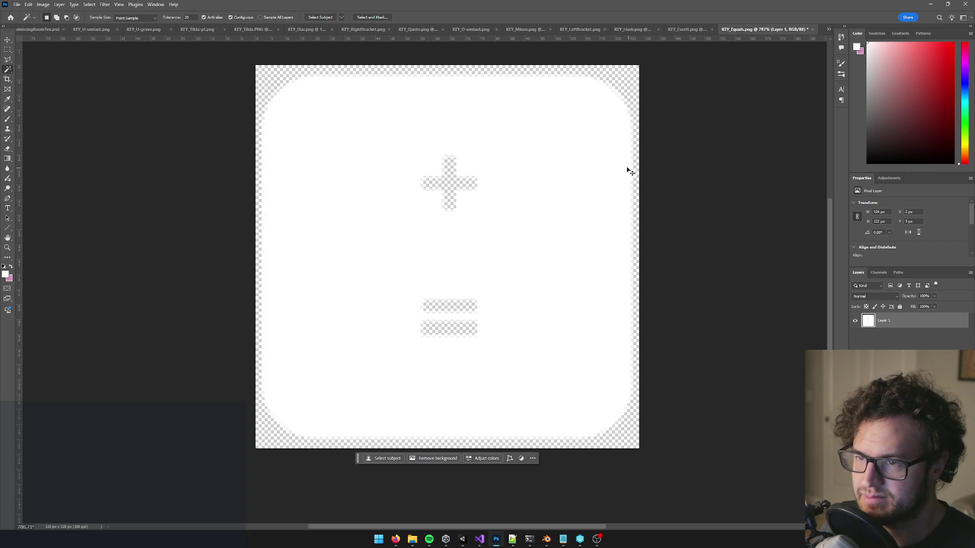
pyautogui.hotkey('ctrl', 's')
pyautogui.click(813, 30)
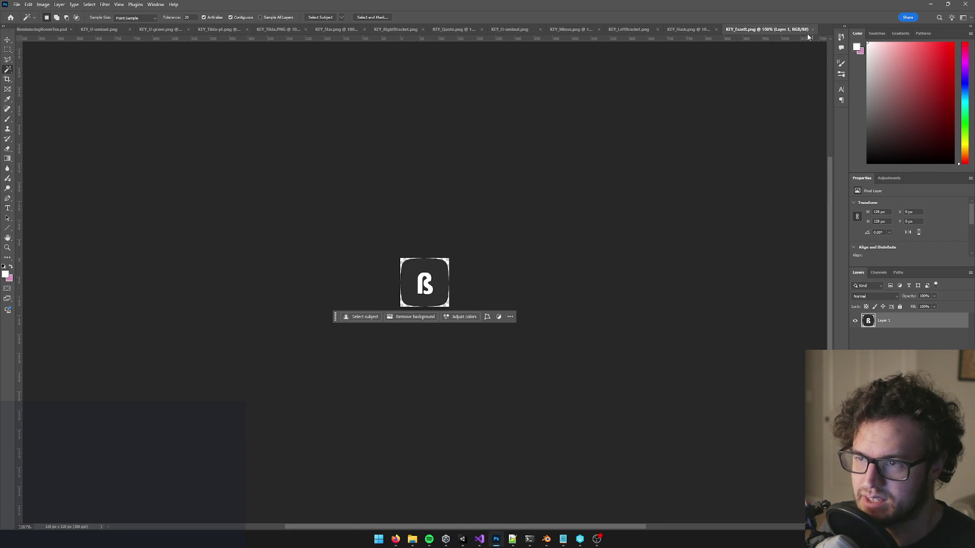
# Step: Select the ß glyph on the Eszett key and delete it to transparency
pyautogui.scroll(5, 496, 233)
pyautogui.click(424, 287)
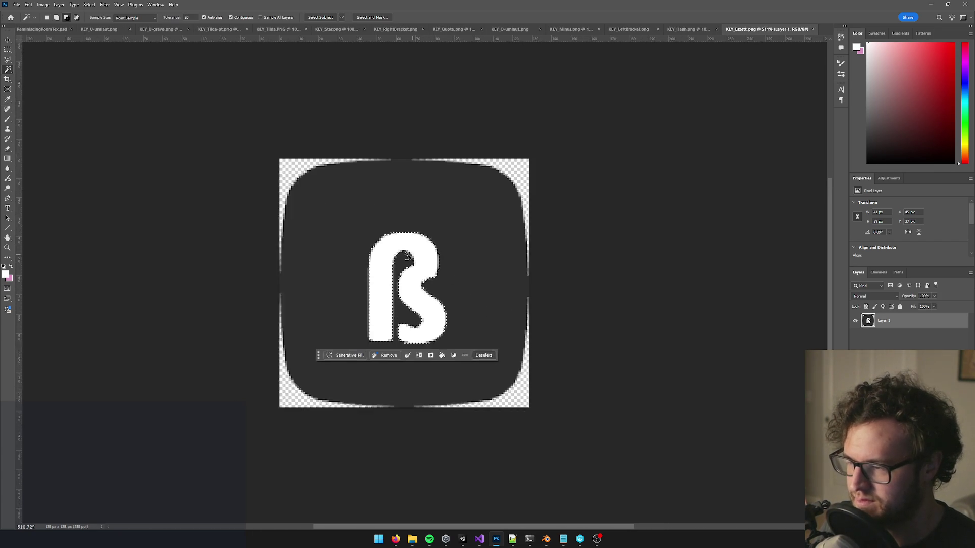
pyautogui.scroll(3, 459, 291)
pyautogui.press('Delete')
pyautogui.hotkey('ctrl', 'd')
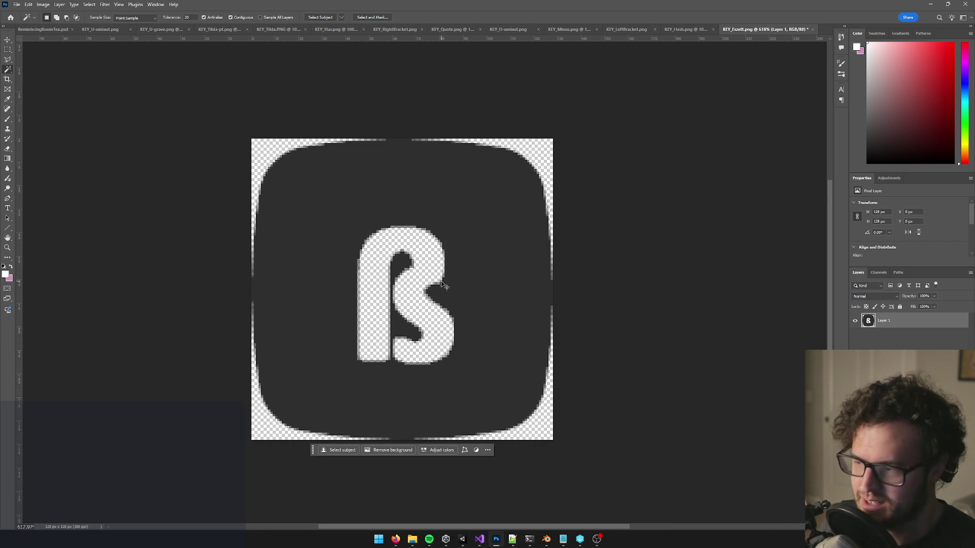